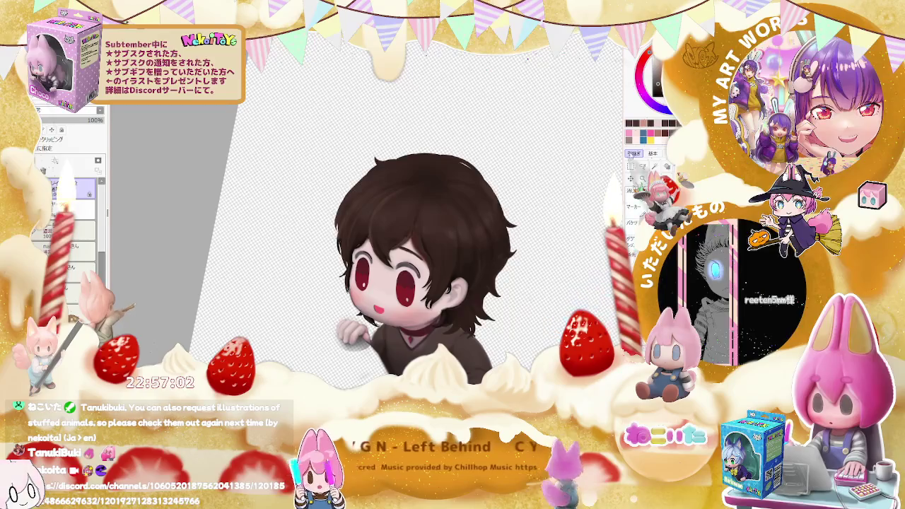
Paint darker strands on the left side of the hair, then straighten the tilted view
{"action": "scroll", "coordinate": [302, 241], "scroll_direction": "up", "scroll_amount": 3}
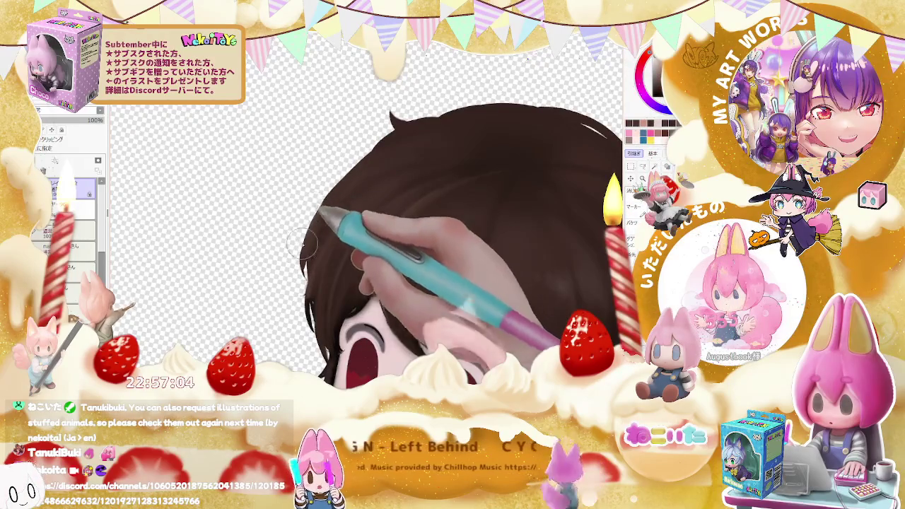
{"action": "left_click_drag", "start_coordinate": [337, 202], "coordinate": [291, 287]}
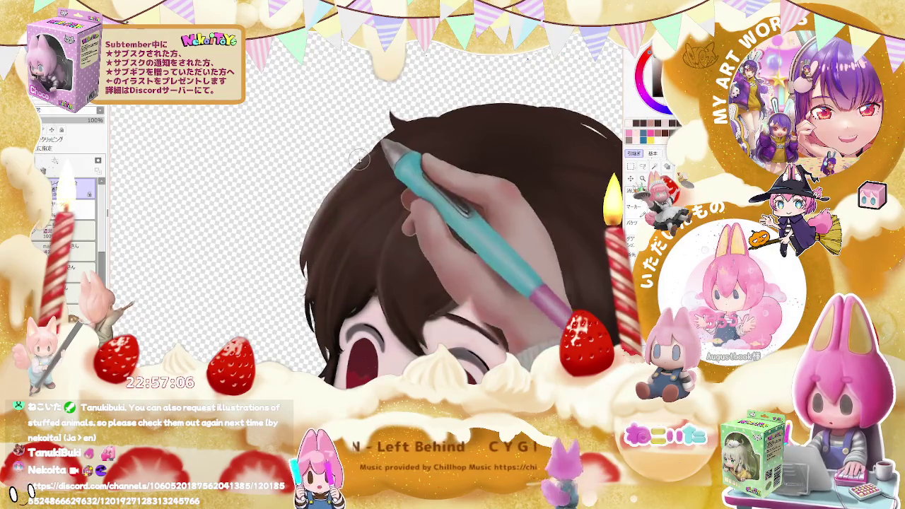
{"action": "scroll", "coordinate": [359, 158], "scroll_direction": "down", "scroll_amount": 5}
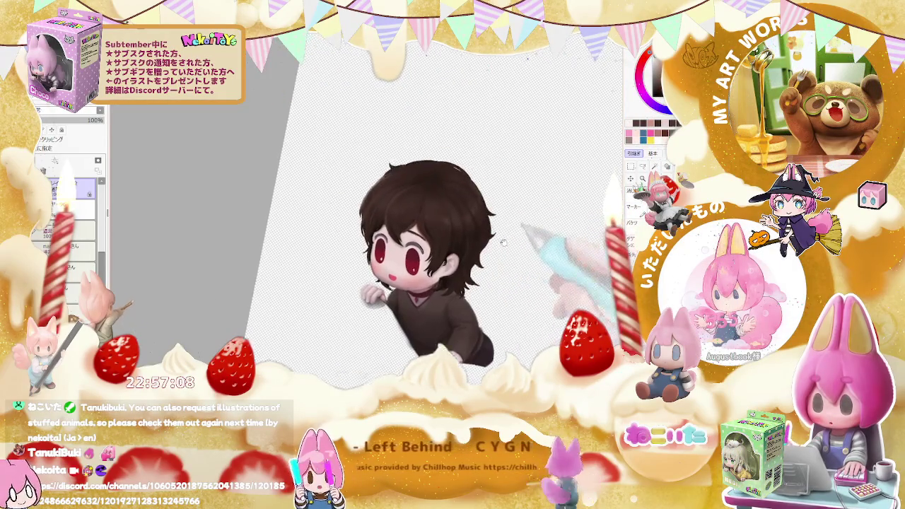
{"action": "key", "text": "Home"}
{"action": "scroll", "coordinate": [339, 241], "scroll_direction": "up", "scroll_amount": 5}
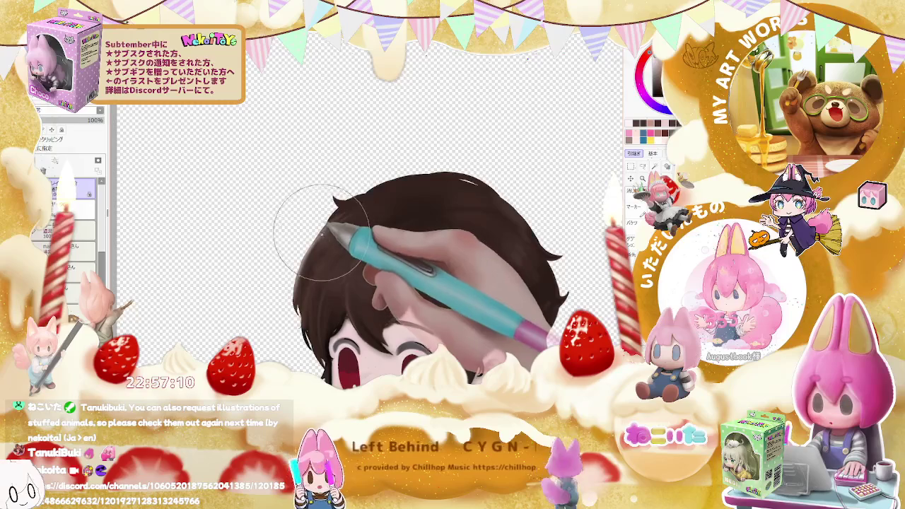
{"action": "scroll", "coordinate": [332, 248], "scroll_direction": "down", "scroll_amount": 5}
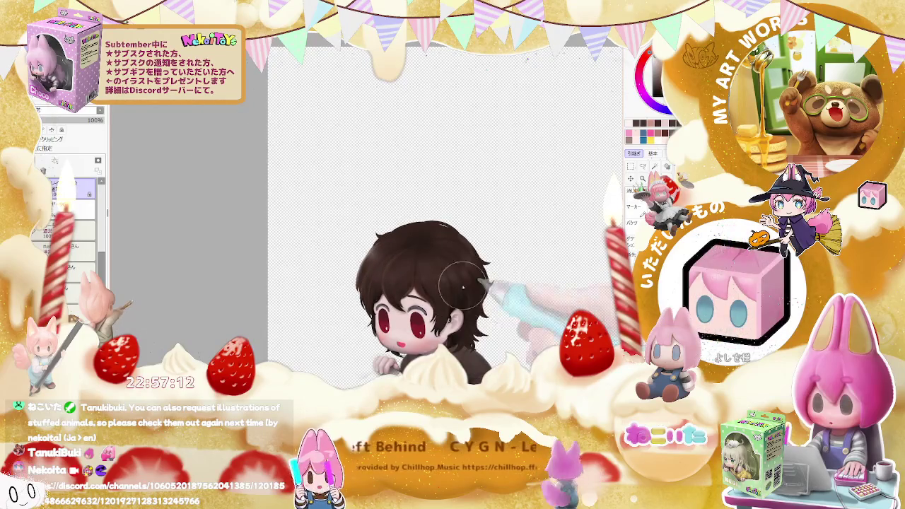
{"action": "scroll", "coordinate": [384, 269], "scroll_direction": "up", "scroll_amount": 5}
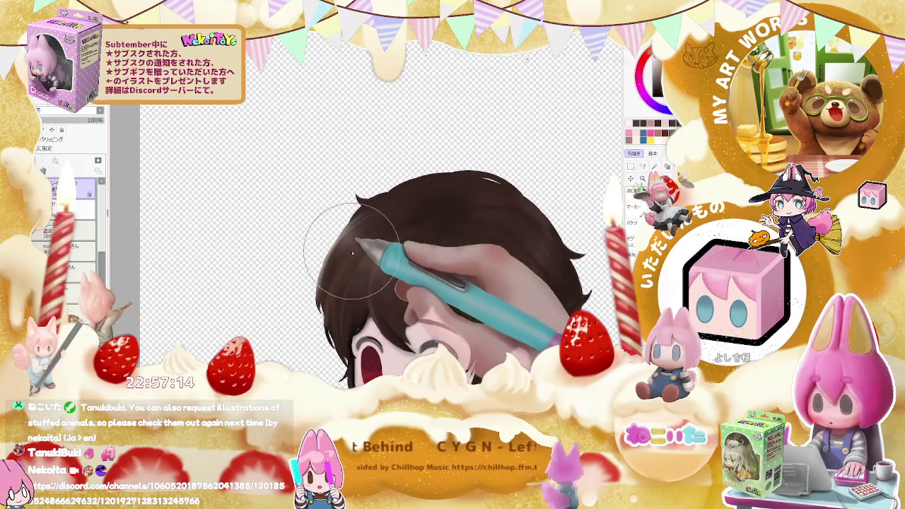
{"action": "scroll", "coordinate": [524, 212], "scroll_direction": "down", "scroll_amount": 5}
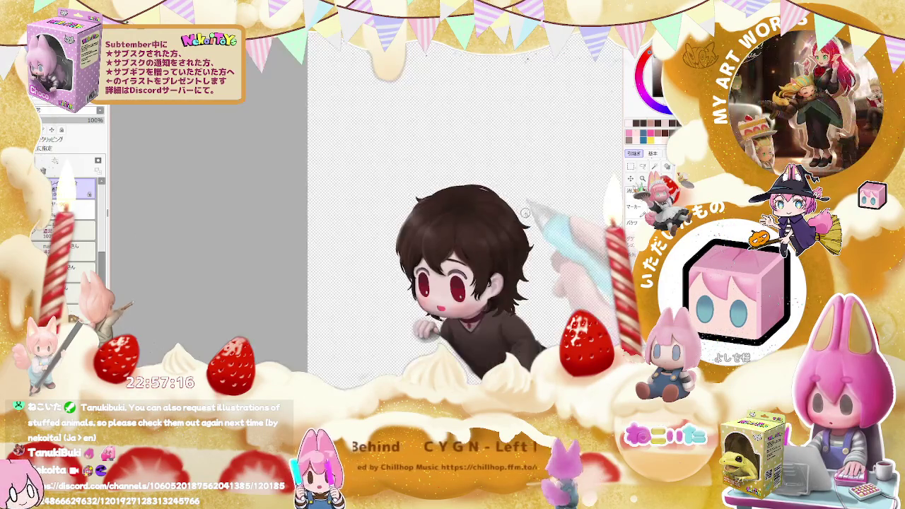
Turn the canvas sideways about 90° clockwise to reach the hair strands
{"action": "left_click_drag", "start_coordinate": [553, 247], "coordinate": [327, 243]}
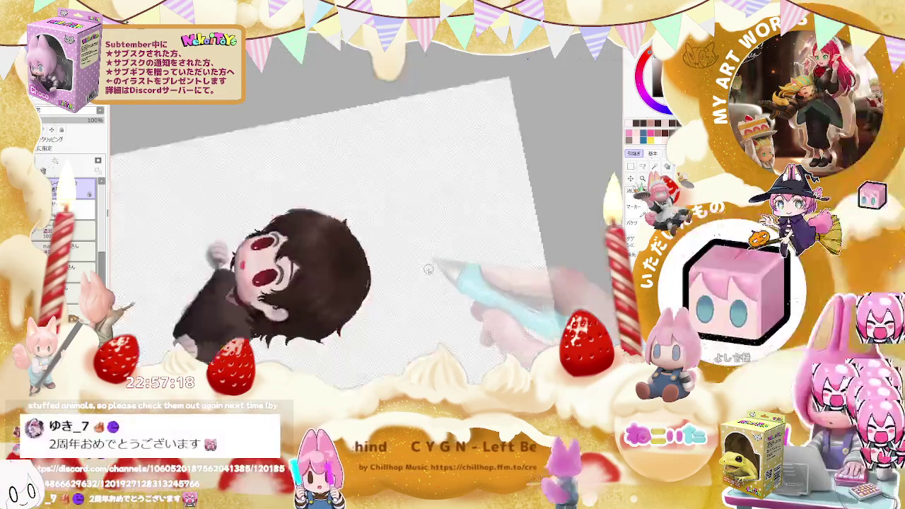
{"action": "scroll", "coordinate": [327, 243], "scroll_direction": "up", "scroll_amount": 2}
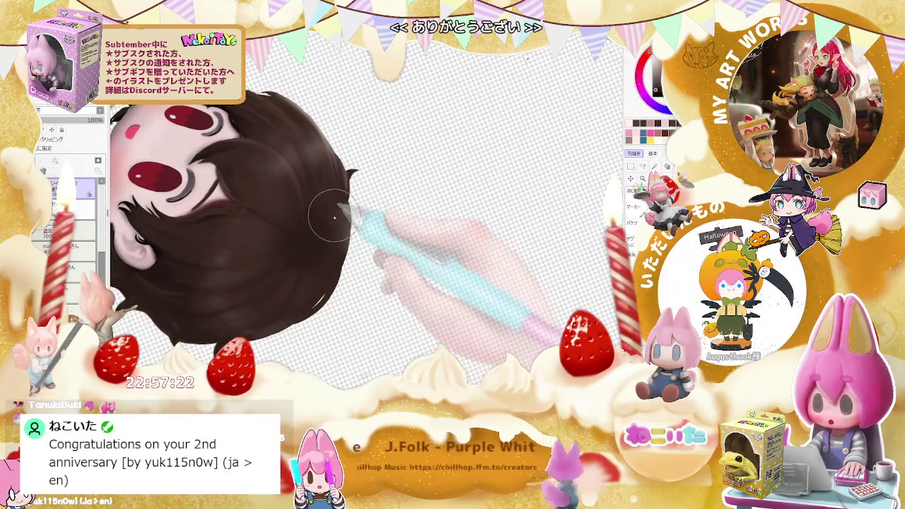
{"action": "scroll", "coordinate": [335, 224], "scroll_direction": "down", "scroll_amount": 2}
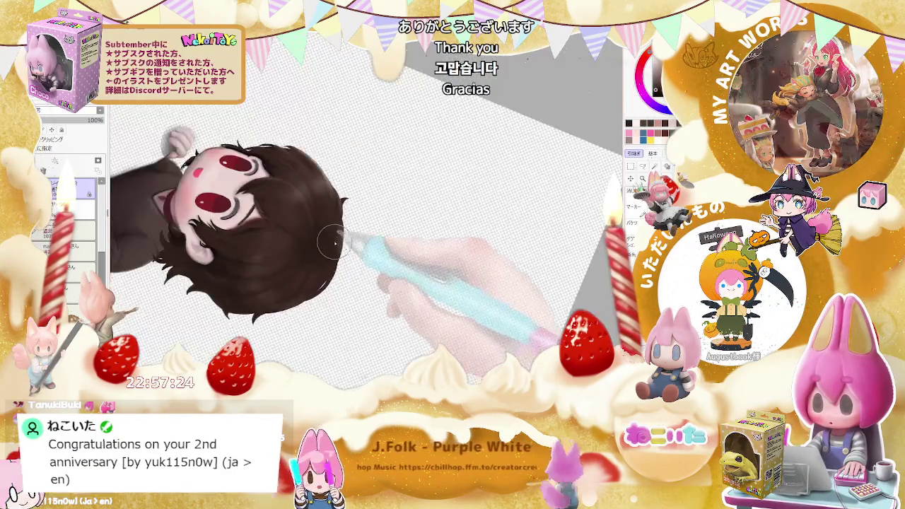
{"action": "scroll", "coordinate": [339, 229], "scroll_direction": "down", "scroll_amount": 2}
{"action": "scroll", "coordinate": [346, 238], "scroll_direction": "up", "scroll_amount": 3}
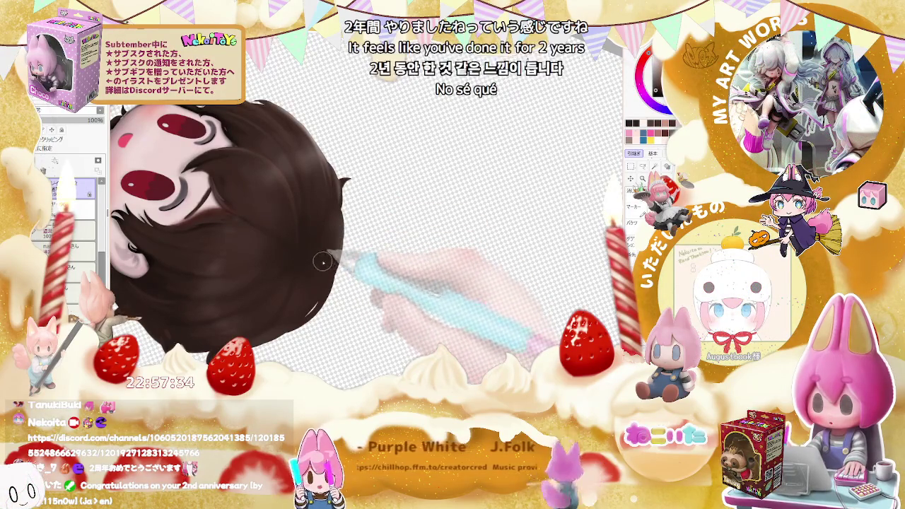
Rotate the character upright again, then tilt slightly and zoom closer on the hair
{"action": "key", "text": "Delete"}
{"action": "key", "text": "Delete"}
{"action": "key", "text": "Delete"}
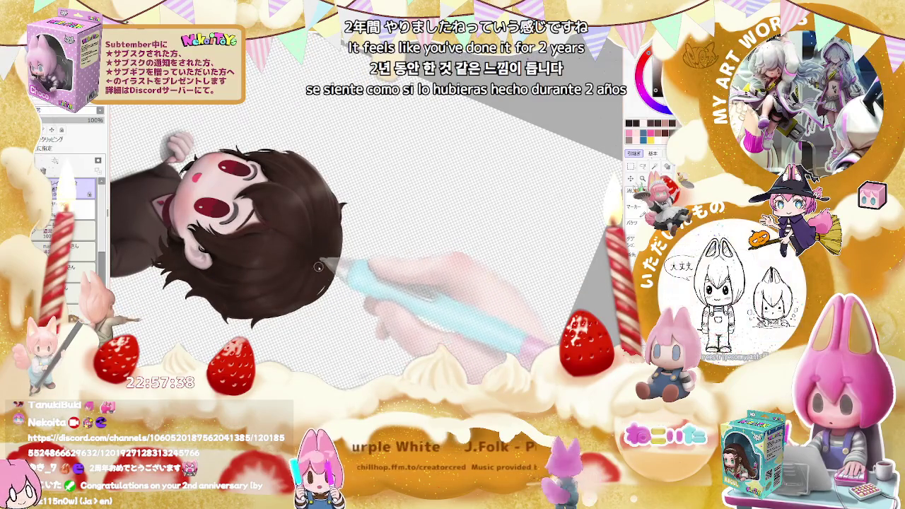
{"action": "key", "text": "Delete"}
{"action": "key", "text": "Delete"}
{"action": "key", "text": "Delete"}
{"action": "key", "text": "Delete"}
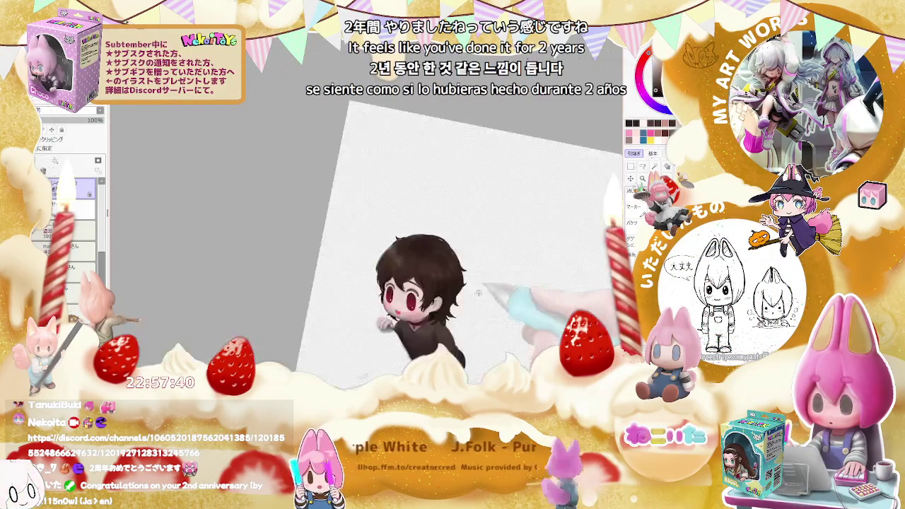
{"action": "key", "text": "Home"}
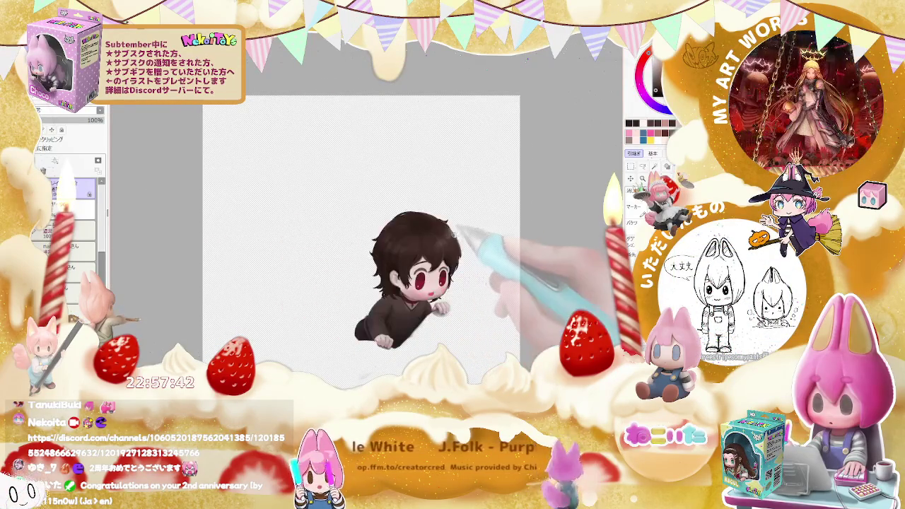
{"action": "key", "text": "Page_Up"}
{"action": "key", "text": "Page_Up"}
{"action": "key", "text": "Page_Up"}
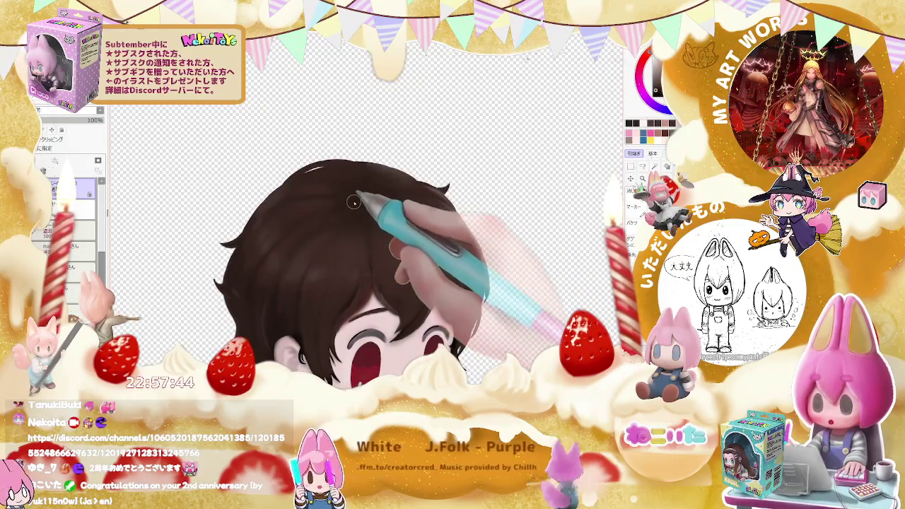
{"action": "key", "text": "Delete"}
{"action": "key", "text": "Page_Up"}
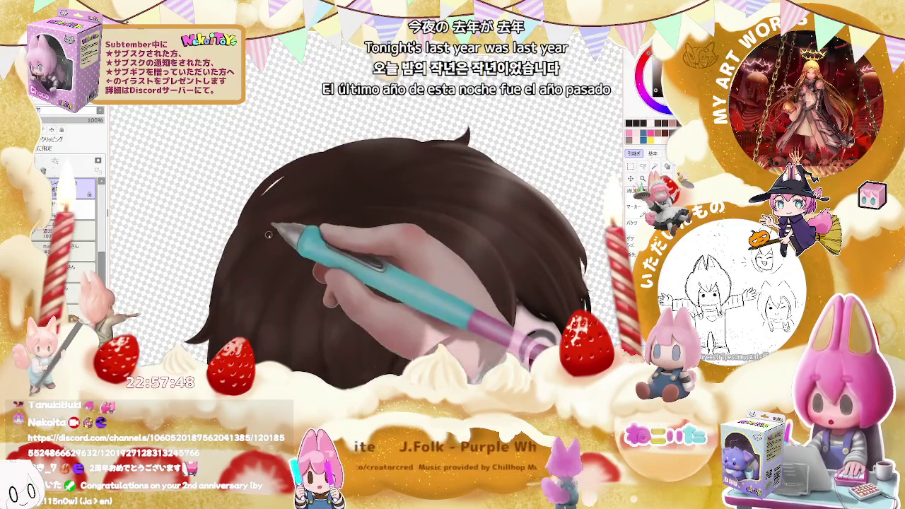
Adjust the brush size for fine hair strands and reframe the view closely on the hair
{"action": "key", "text": "["}
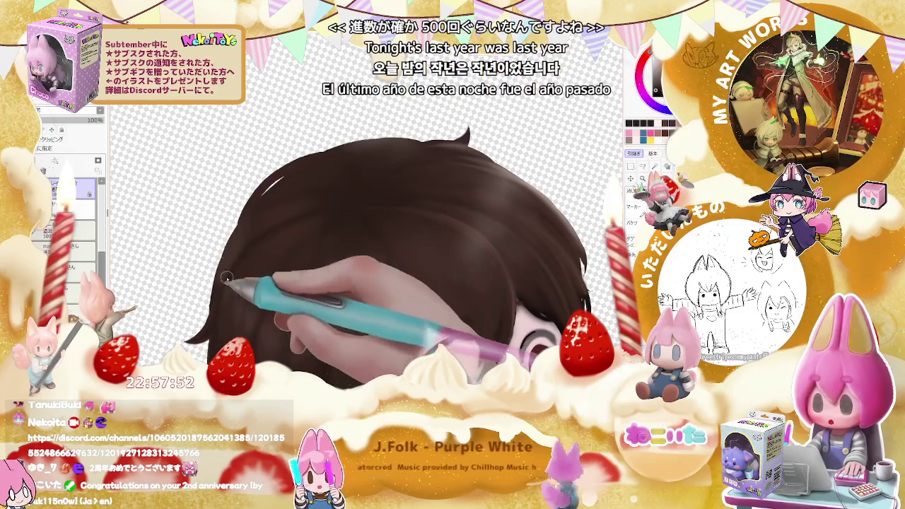
{"action": "key", "text": "]"}
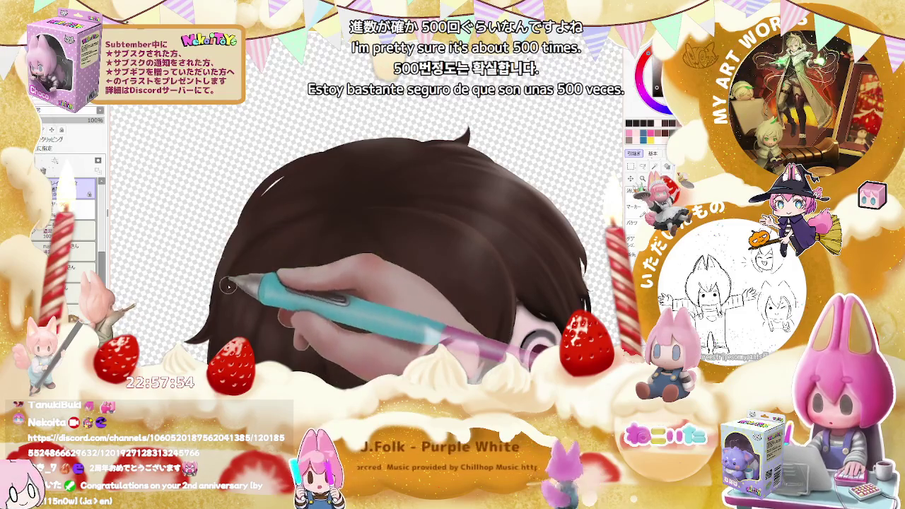
{"action": "key", "text": "ctrl+minus"}
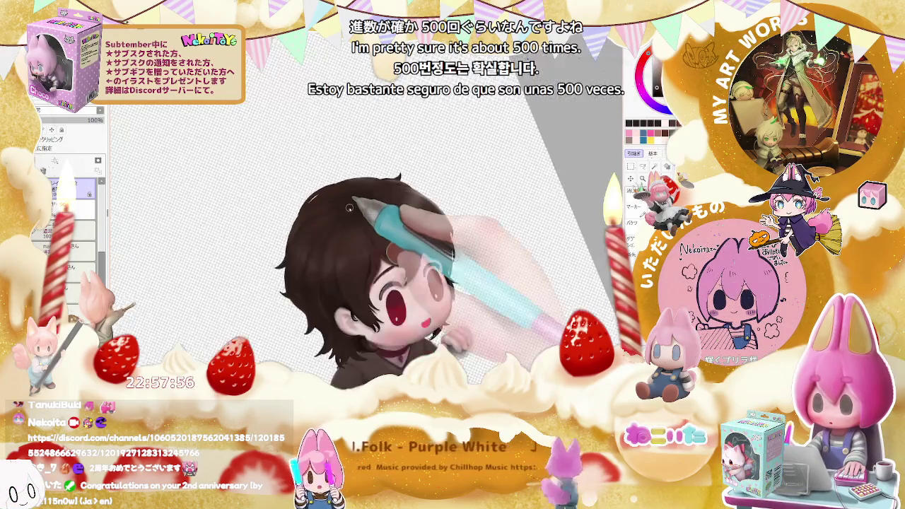
{"action": "key", "text": "Delete"}
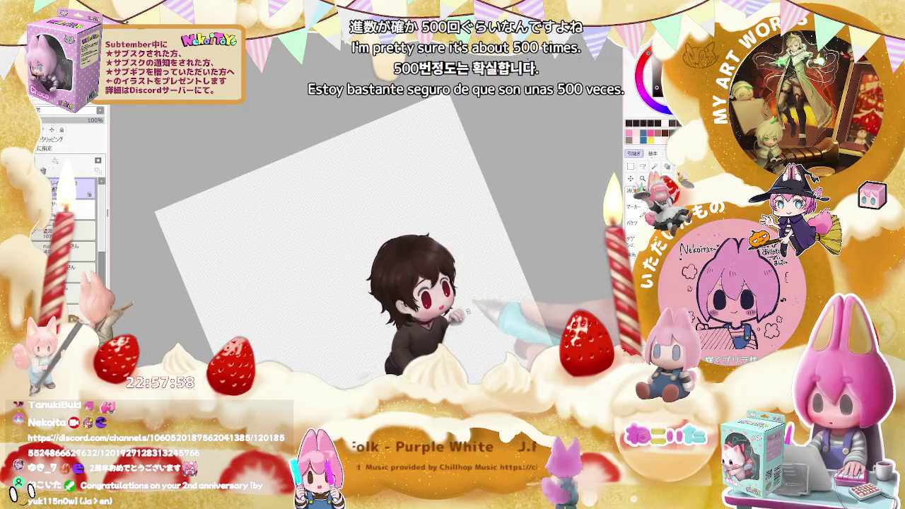
{"action": "key", "text": "Delete"}
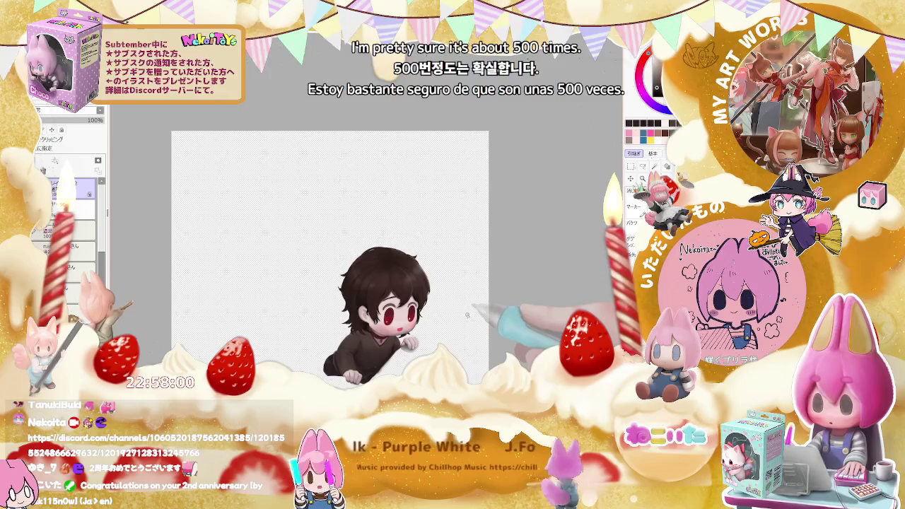
{"action": "key", "text": "ctrl+plus"}
{"action": "key", "text": "ctrl+plus"}
{"action": "key", "text": "Delete"}
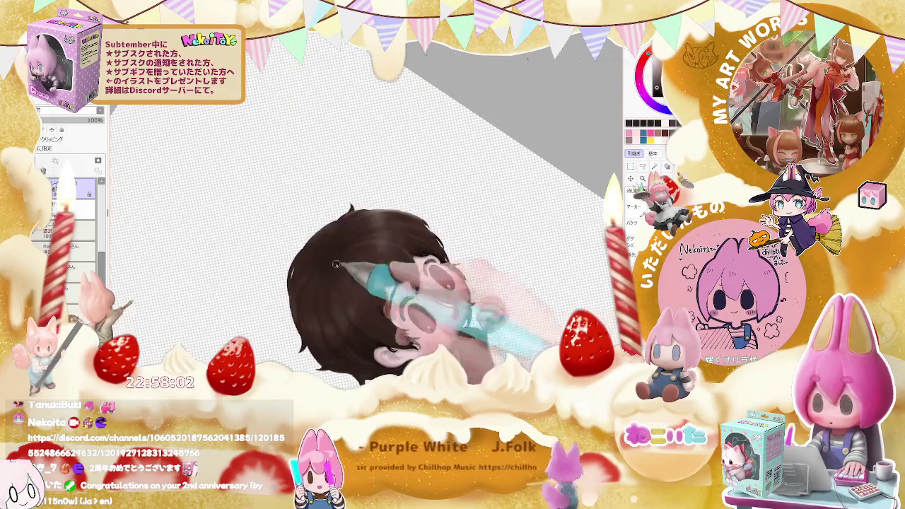
{"action": "key", "text": "Delete"}
{"action": "key", "text": "ctrl+plus"}
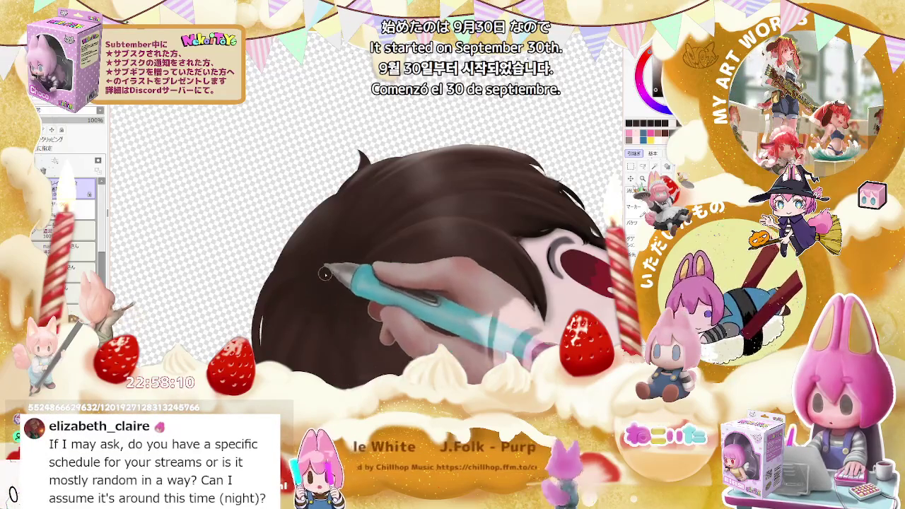
Zoom far out with the character upright, freeing blank canvas space
{"action": "key", "text": "ctrl+minus"}
{"action": "key", "text": "ctrl+minus"}
{"action": "key", "text": "End"}
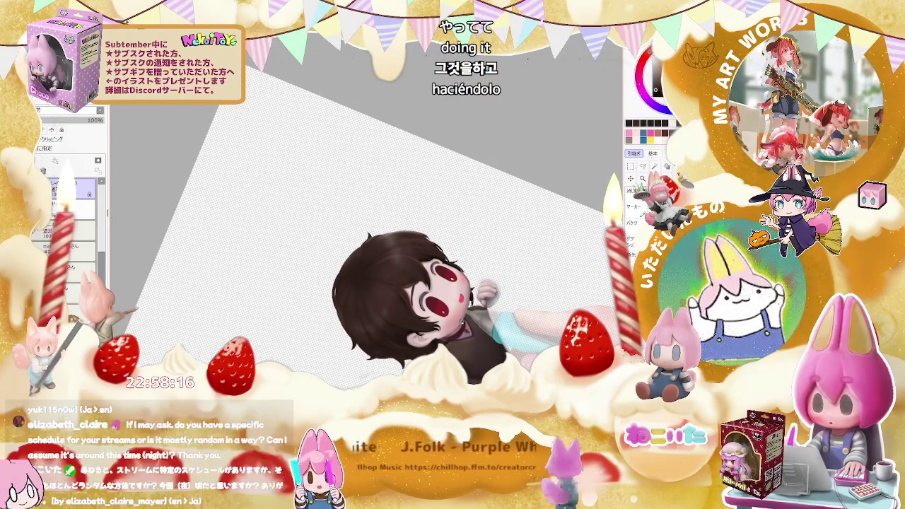
{"action": "key", "text": "End"}
{"action": "key", "text": "End"}
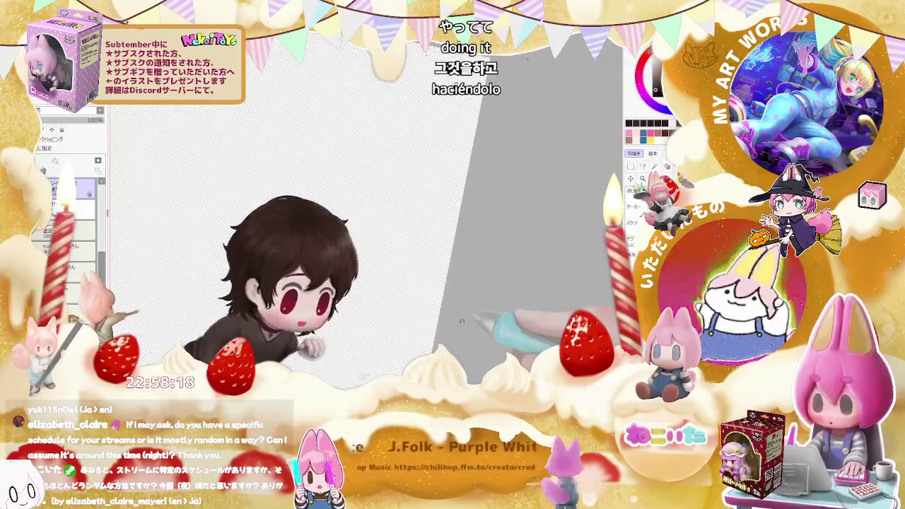
{"action": "key", "text": "End"}
{"action": "key", "text": "End"}
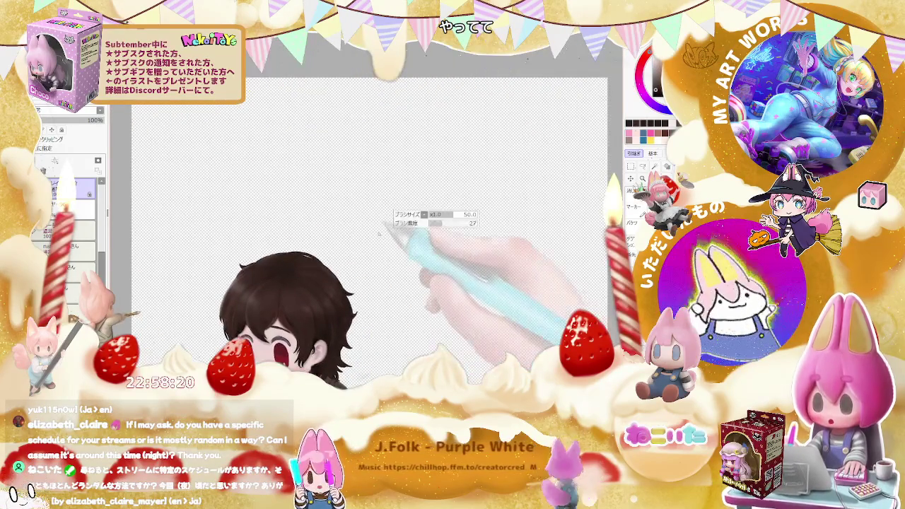
{"action": "key", "text": "ctrl+minus"}
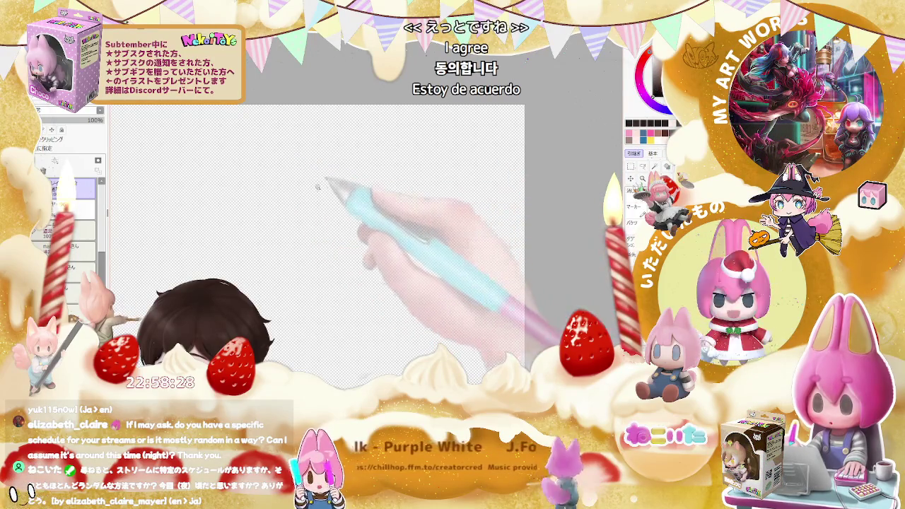
{"action": "key", "text": "ctrl+minus"}
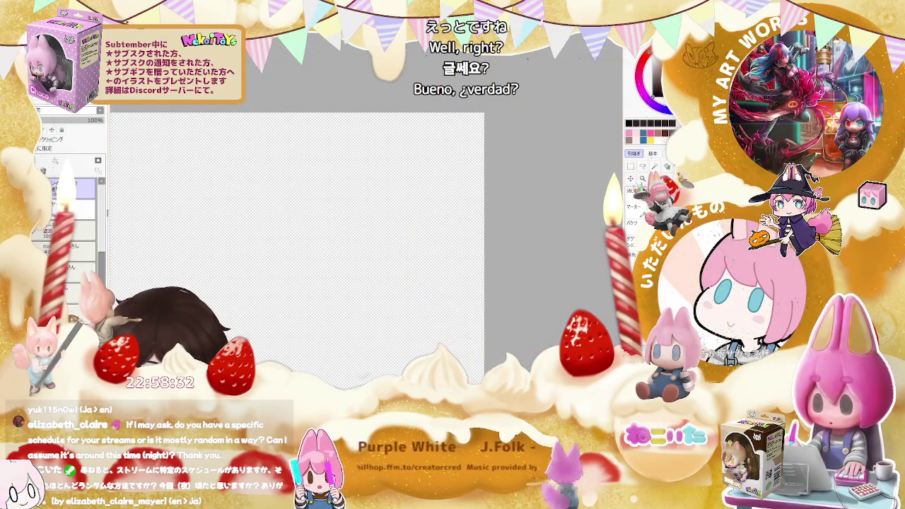
Handwrite the first time line '8:00 AM ~ 12:00 PM', undoing stray strokes
{"action": "mouse_move", "coordinate": [234, 171]}
{"action": "left_mouse_down"}
{"action": "mouse_move", "coordinate": [227, 185]}
{"action": "mouse_move", "coordinate": [259, 185]}
{"action": "left_mouse_up"}
{"action": "mouse_move", "coordinate": [266, 179]}
{"action": "left_mouse_down"}
{"action": "mouse_move", "coordinate": [280, 176]}
{"action": "mouse_move", "coordinate": [286, 189]}
{"action": "mouse_move", "coordinate": [322, 181]}
{"action": "left_mouse_up"}
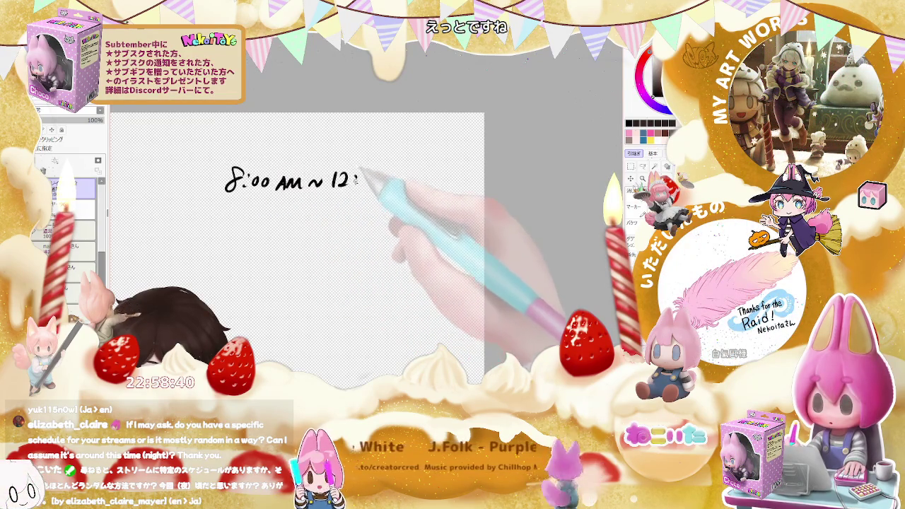
{"action": "mouse_move", "coordinate": [379, 174]}
{"action": "left_mouse_down"}
{"action": "mouse_move", "coordinate": [380, 185]}
{"action": "mouse_move", "coordinate": [394, 174]}
{"action": "left_mouse_up"}
{"action": "key", "text": "ctrl+z"}
{"action": "key", "text": "ctrl+z"}
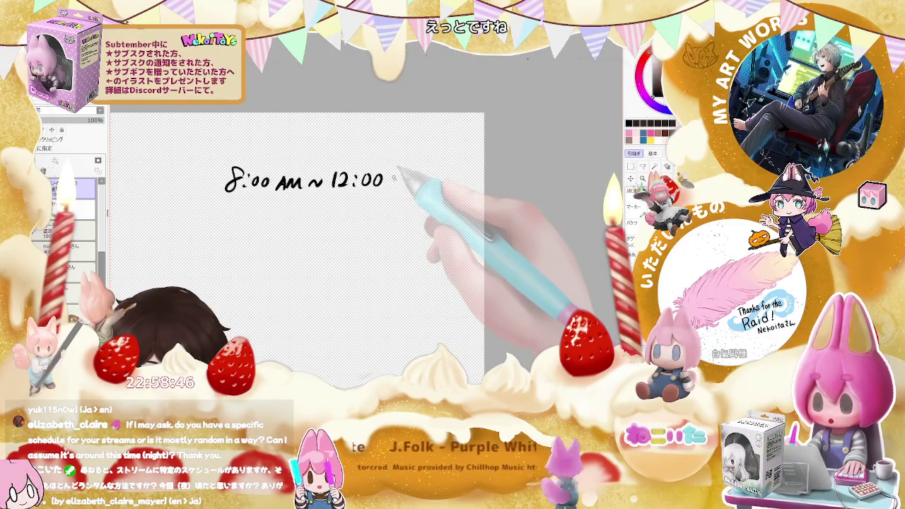
{"action": "left_click_drag", "start_coordinate": [395, 185], "coordinate": [400, 178]}
{"action": "key", "text": "ctrl+z"}
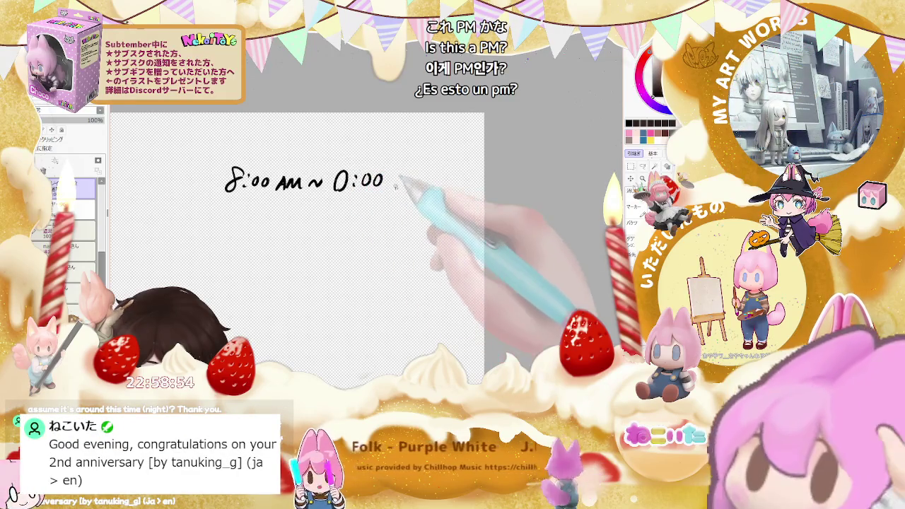
{"action": "mouse_move", "coordinate": [397, 190]}
{"action": "left_mouse_down"}
{"action": "mouse_move", "coordinate": [403, 178]}
{"action": "mouse_move", "coordinate": [420, 186]}
{"action": "left_mouse_up"}
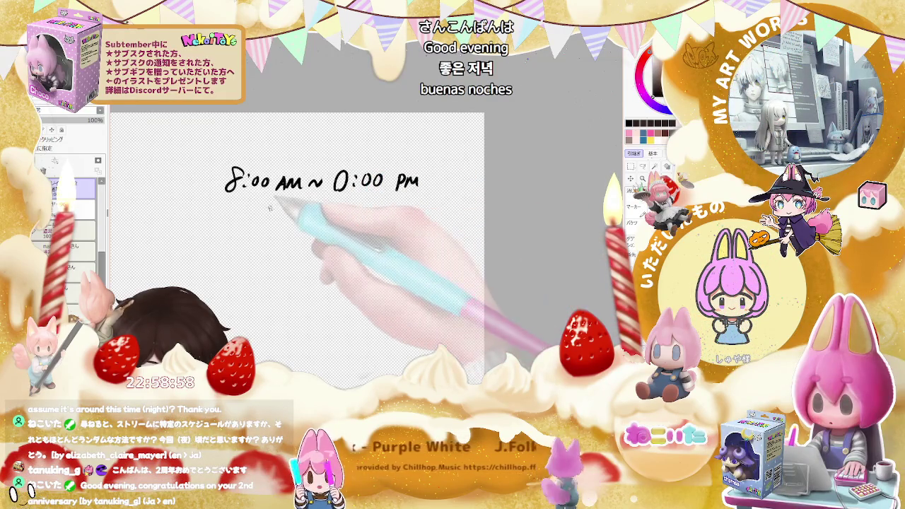
Handwrite the second line '22:00 PM ~ 24:00 AM' and correct the first 12:00
{"action": "left_click_drag", "start_coordinate": [243, 206], "coordinate": [254, 217]}
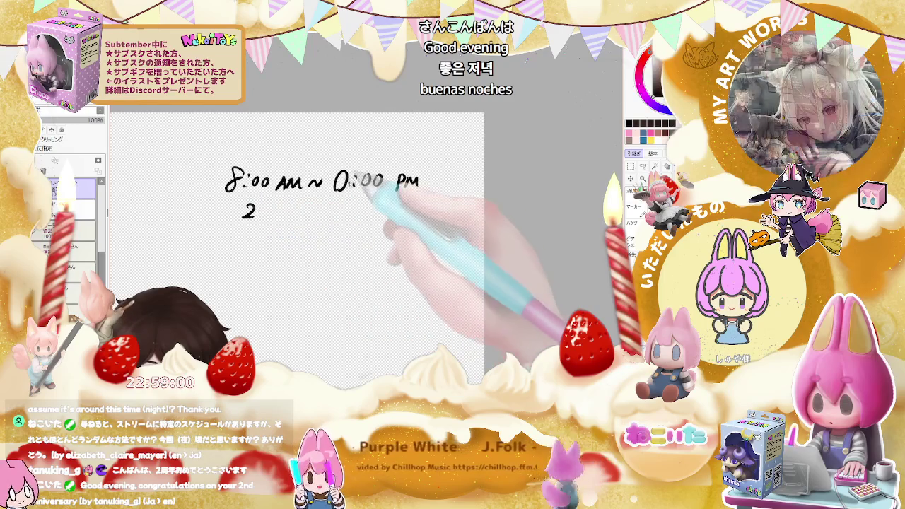
{"action": "mouse_move", "coordinate": [345, 173]}
{"action": "left_mouse_down"}
{"action": "mouse_move", "coordinate": [342, 189]}
{"action": "mouse_move", "coordinate": [359, 188]}
{"action": "left_mouse_up"}
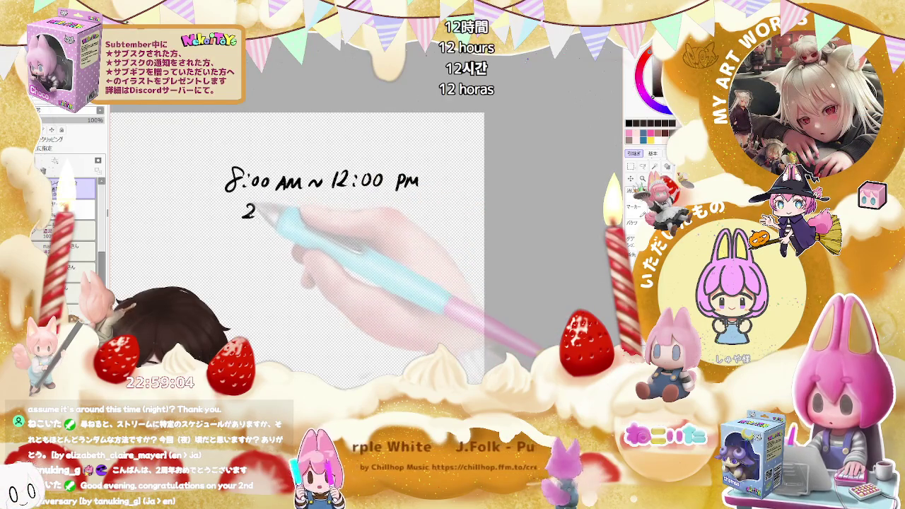
{"action": "mouse_move", "coordinate": [254, 206]}
{"action": "left_mouse_down"}
{"action": "mouse_move", "coordinate": [265, 217]}
{"action": "mouse_move", "coordinate": [322, 216]}
{"action": "left_mouse_up"}
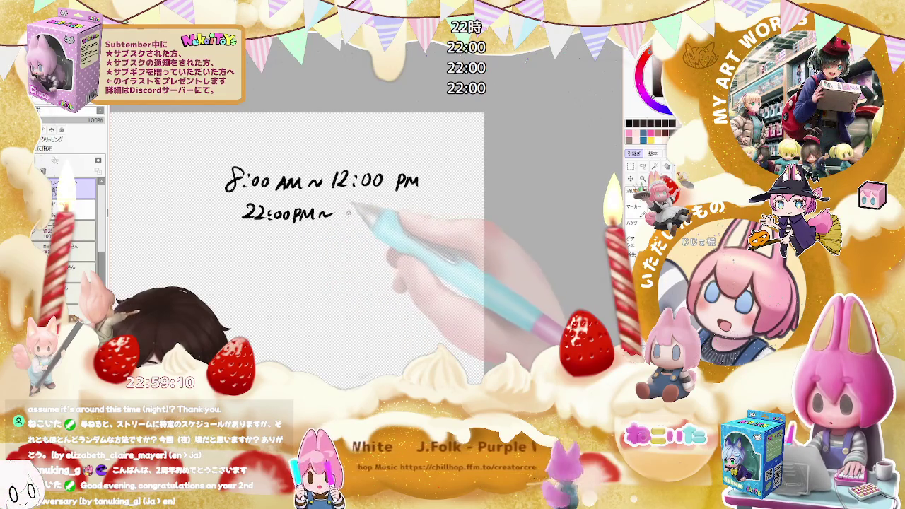
{"action": "mouse_move", "coordinate": [340, 207]}
{"action": "left_mouse_down"}
{"action": "mouse_move", "coordinate": [355, 219]}
{"action": "mouse_move", "coordinate": [394, 206]}
{"action": "mouse_move", "coordinate": [400, 217]}
{"action": "left_mouse_up"}
{"action": "left_click", "coordinate": [360, 211]}
{"action": "left_click", "coordinate": [361, 216]}
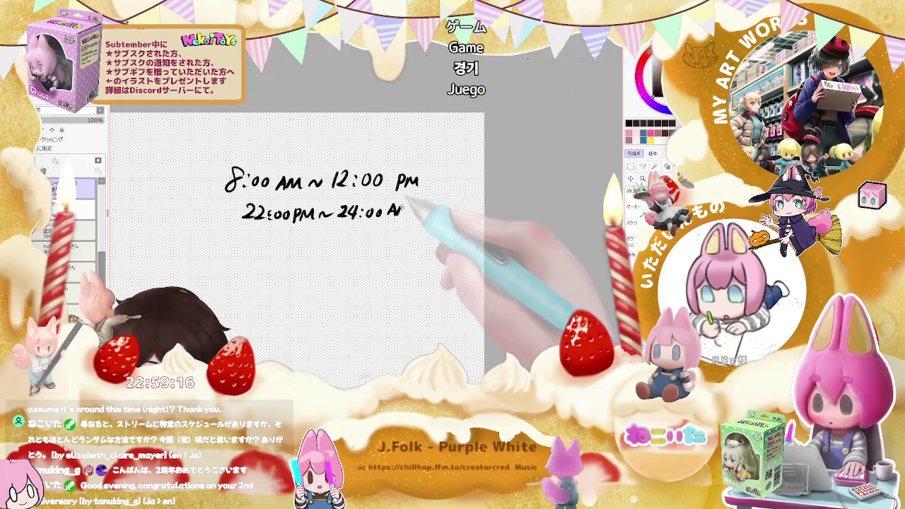
Add 'JST' after both time ranges and underline the JST labels
{"action": "mouse_move", "coordinate": [430, 176]}
{"action": "left_mouse_down"}
{"action": "mouse_move", "coordinate": [425, 189]}
{"action": "mouse_move", "coordinate": [459, 177]}
{"action": "left_mouse_up"}
{"action": "mouse_move", "coordinate": [453, 178]}
{"action": "left_mouse_down"}
{"action": "mouse_move", "coordinate": [453, 191]}
{"action": "mouse_move", "coordinate": [423, 214]}
{"action": "mouse_move", "coordinate": [459, 202]}
{"action": "left_mouse_up"}
{"action": "left_click_drag", "start_coordinate": [453, 203], "coordinate": [458, 217]}
{"action": "left_click_drag", "start_coordinate": [425, 191], "coordinate": [460, 191]}
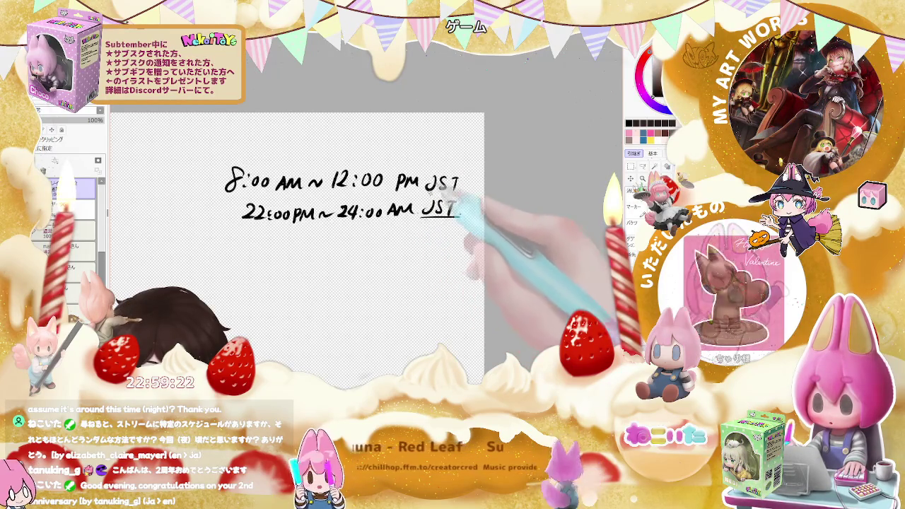
{"action": "scroll", "coordinate": [478, 191], "scroll_direction": "down", "scroll_amount": 2}
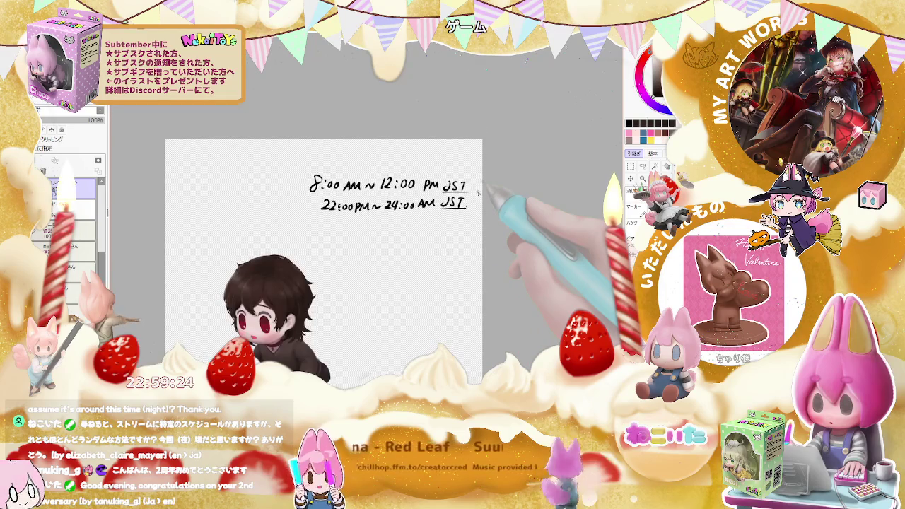
Try writing 'Mon' and 'Tue' above the schedule, then undo and erase them
{"action": "scroll", "coordinate": [478, 191], "scroll_direction": "up", "scroll_amount": 2}
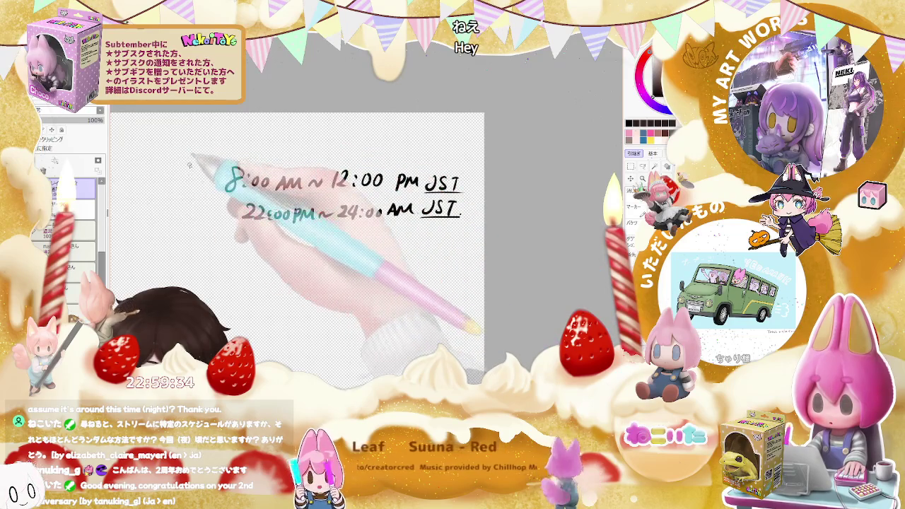
{"action": "left_click_drag", "start_coordinate": [195, 162], "coordinate": [209, 169]}
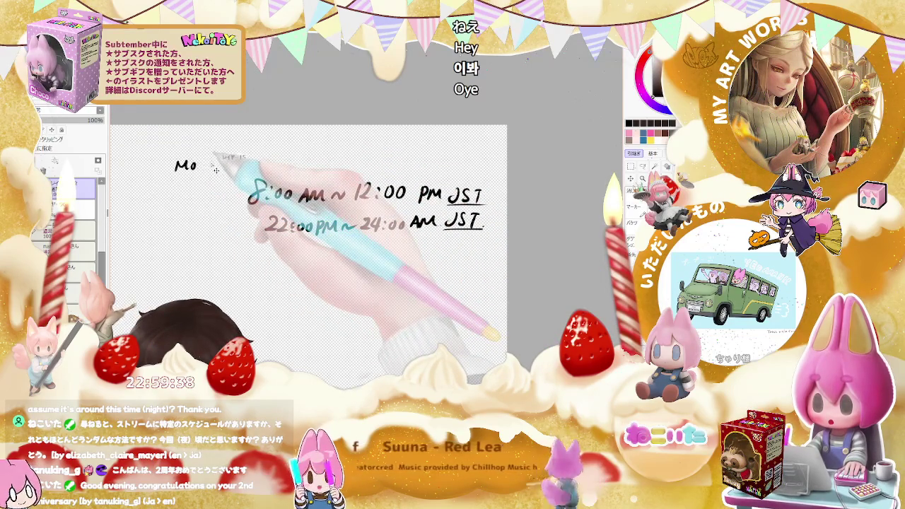
{"action": "key", "text": "ctrl+z"}
{"action": "key", "text": "ctrl+z"}
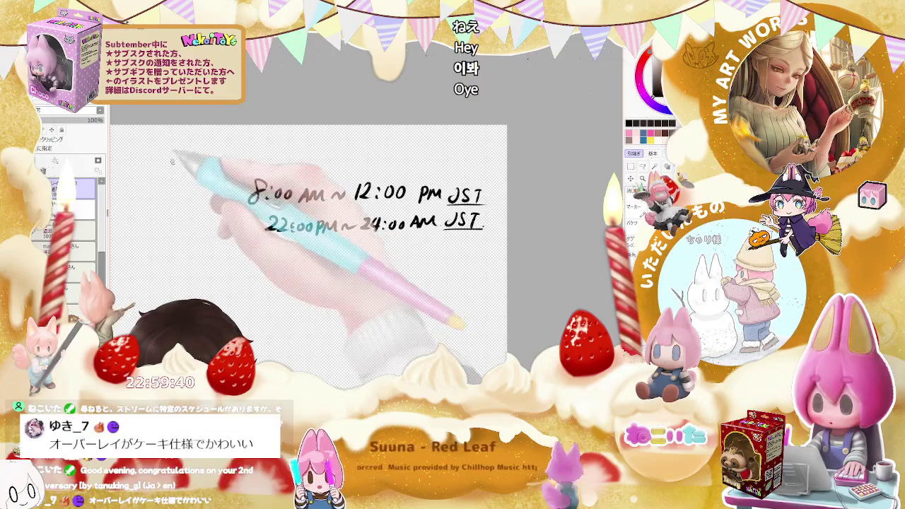
{"action": "left_click_drag", "start_coordinate": [167, 163], "coordinate": [178, 161]}
{"action": "left_click_drag", "start_coordinate": [173, 162], "coordinate": [174, 173]}
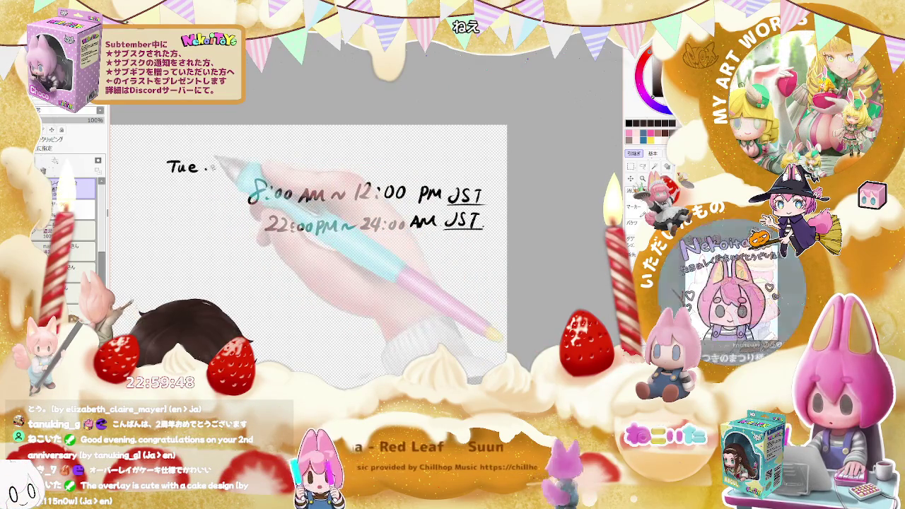
{"action": "left_click_drag", "start_coordinate": [207, 167], "coordinate": [174, 166]}
Draft a heading 'in Friday, there is no streaming' above the schedule
{"action": "mouse_move", "coordinate": [254, 147]}
{"action": "left_mouse_down"}
{"action": "mouse_move", "coordinate": [269, 160]}
{"action": "mouse_move", "coordinate": [319, 159]}
{"action": "left_mouse_up"}
{"action": "left_click", "coordinate": [338, 156]}
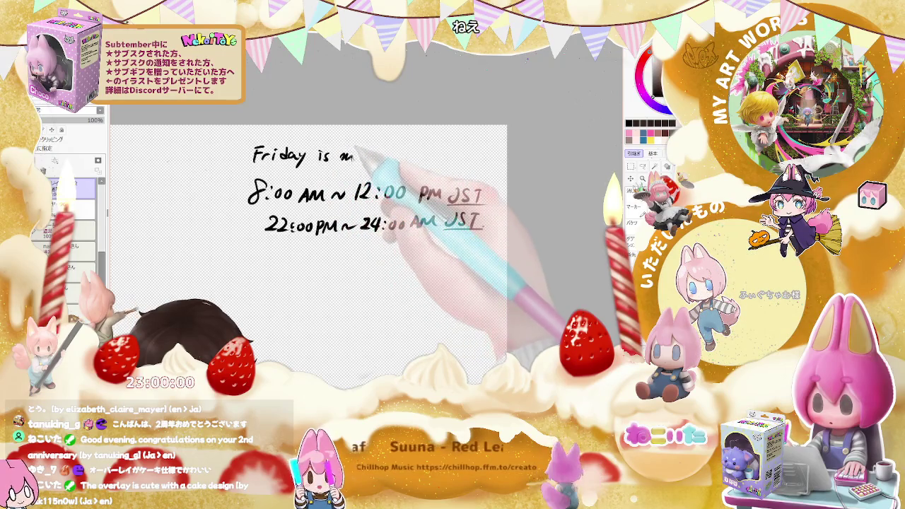
{"action": "left_click_drag", "start_coordinate": [355, 150], "coordinate": [359, 155]}
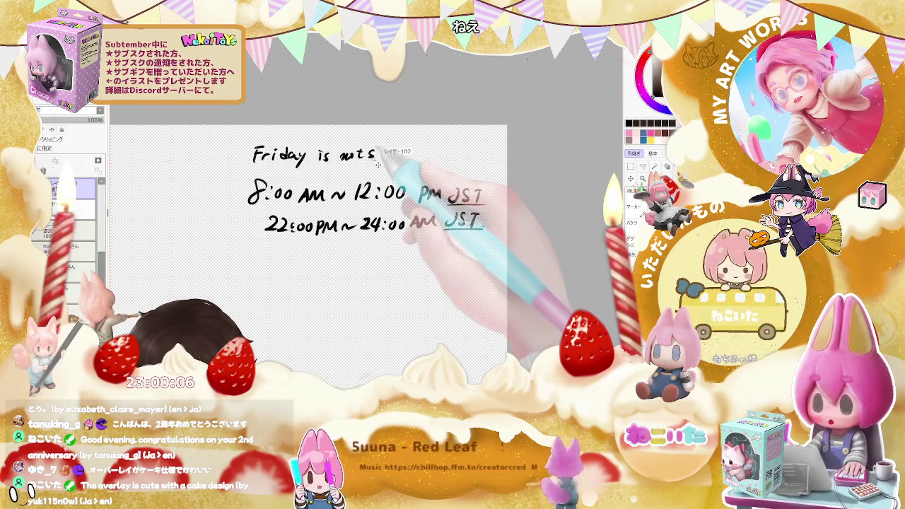
{"action": "key", "text": "ctrl+z"}
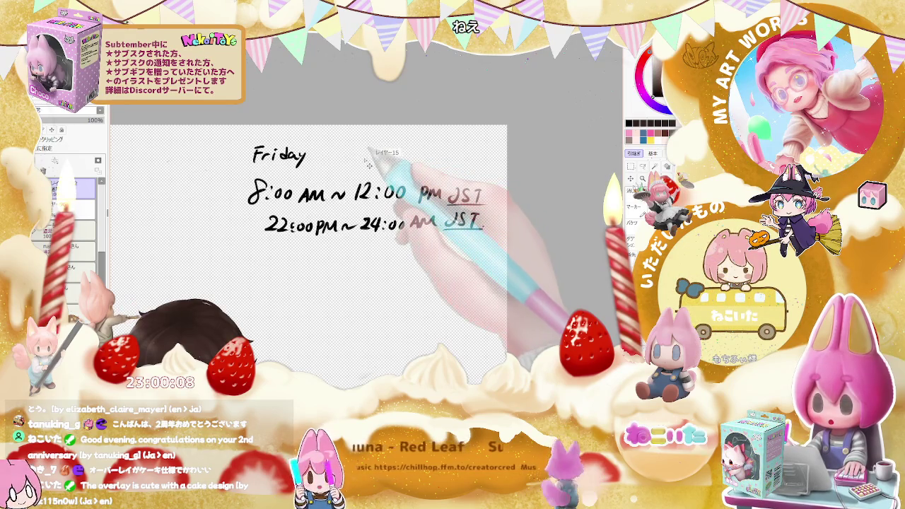
{"action": "left_click_drag", "start_coordinate": [229, 146], "coordinate": [231, 155]}
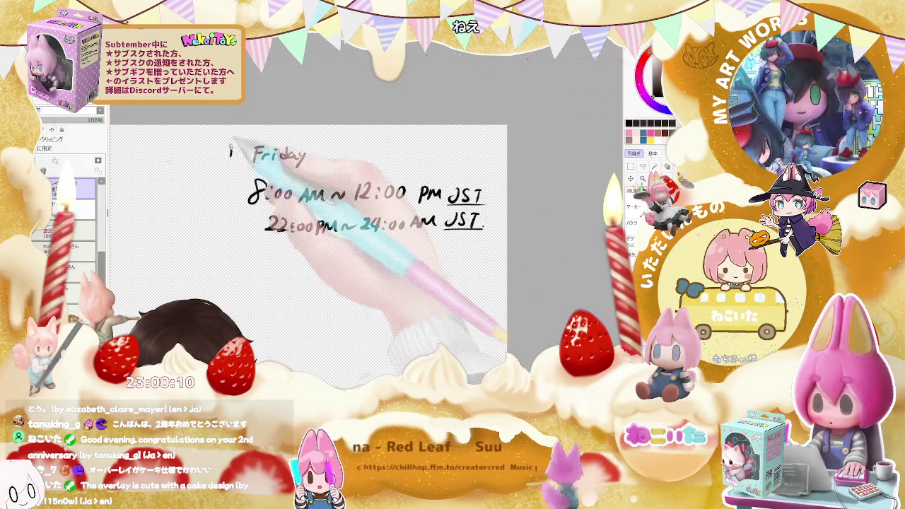
{"action": "mouse_move", "coordinate": [312, 154]}
{"action": "left_mouse_down"}
{"action": "mouse_move", "coordinate": [308, 161]}
{"action": "mouse_move", "coordinate": [340, 152]}
{"action": "mouse_move", "coordinate": [336, 161]}
{"action": "left_mouse_up"}
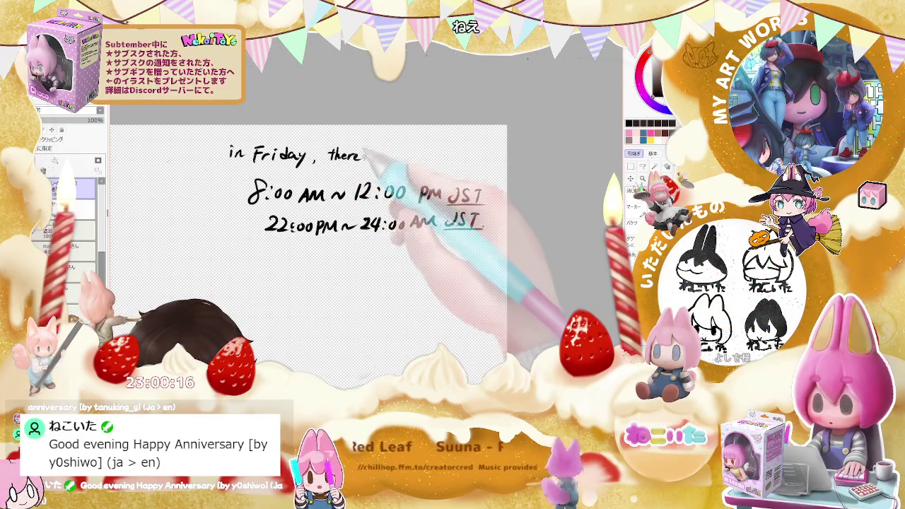
{"action": "mouse_move", "coordinate": [389, 151]}
{"action": "left_mouse_down"}
{"action": "mouse_move", "coordinate": [397, 159]}
{"action": "mouse_move", "coordinate": [430, 153]}
{"action": "left_mouse_up"}
{"action": "left_click_drag", "start_coordinate": [461, 151], "coordinate": [482, 158]}
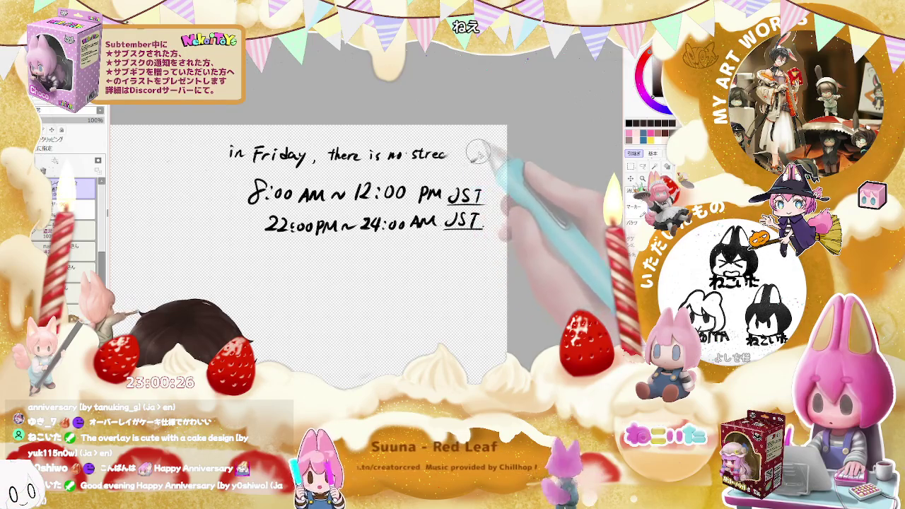
Erase 'no streaming' and 'in Friday,' from the draft heading
{"action": "left_click_drag", "start_coordinate": [356, 157], "coordinate": [330, 156]}
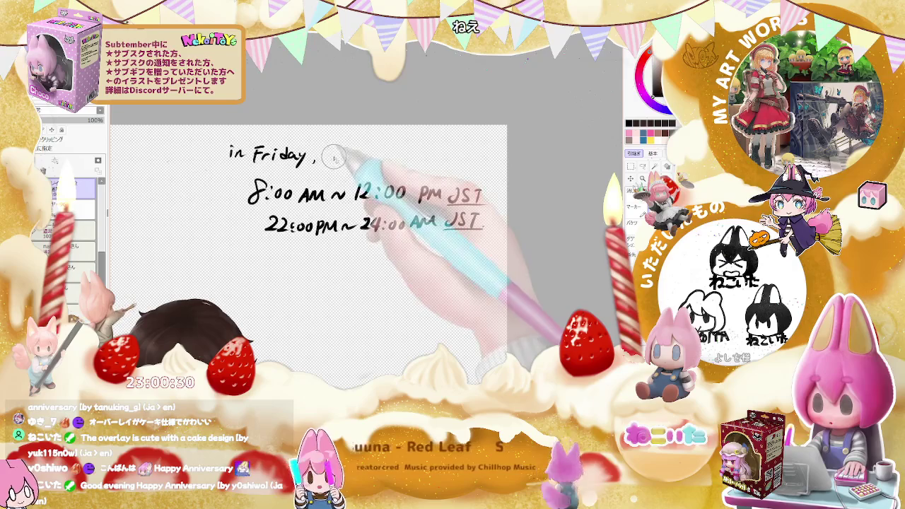
{"action": "left_click_drag", "start_coordinate": [326, 155], "coordinate": [339, 154]}
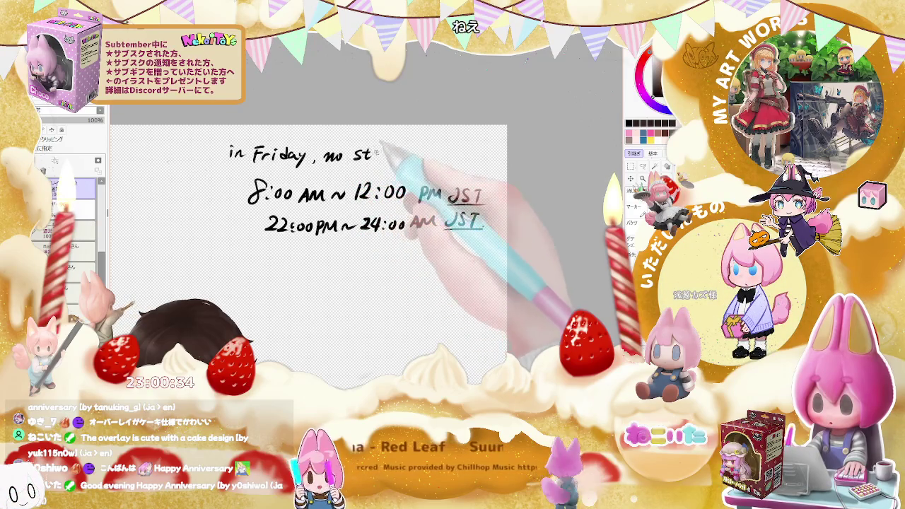
{"action": "left_click_drag", "start_coordinate": [393, 155], "coordinate": [434, 156]}
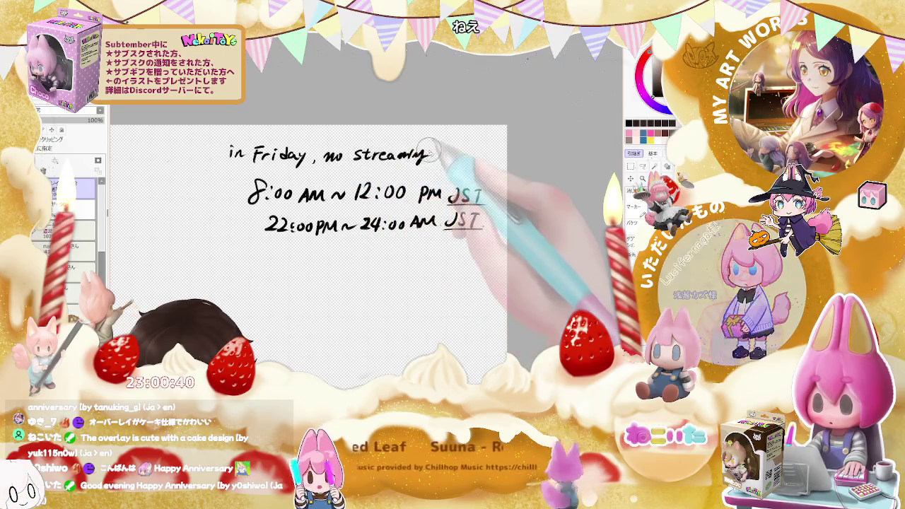
{"action": "mouse_move", "coordinate": [429, 152]}
{"action": "left_mouse_down"}
{"action": "mouse_move", "coordinate": [360, 157]}
{"action": "mouse_move", "coordinate": [418, 145]}
{"action": "left_mouse_up"}
{"action": "mouse_move", "coordinate": [302, 158]}
{"action": "left_mouse_down"}
{"action": "mouse_move", "coordinate": [344, 151]}
{"action": "mouse_move", "coordinate": [290, 156]}
{"action": "mouse_move", "coordinate": [304, 158]}
{"action": "mouse_move", "coordinate": [305, 147]}
{"action": "mouse_move", "coordinate": [292, 162]}
{"action": "mouse_move", "coordinate": [319, 154]}
{"action": "mouse_move", "coordinate": [336, 162]}
{"action": "left_mouse_up"}
Rewrite the heading as 'Friday is day off'
{"action": "left_click_drag", "start_coordinate": [342, 157], "coordinate": [347, 168]}
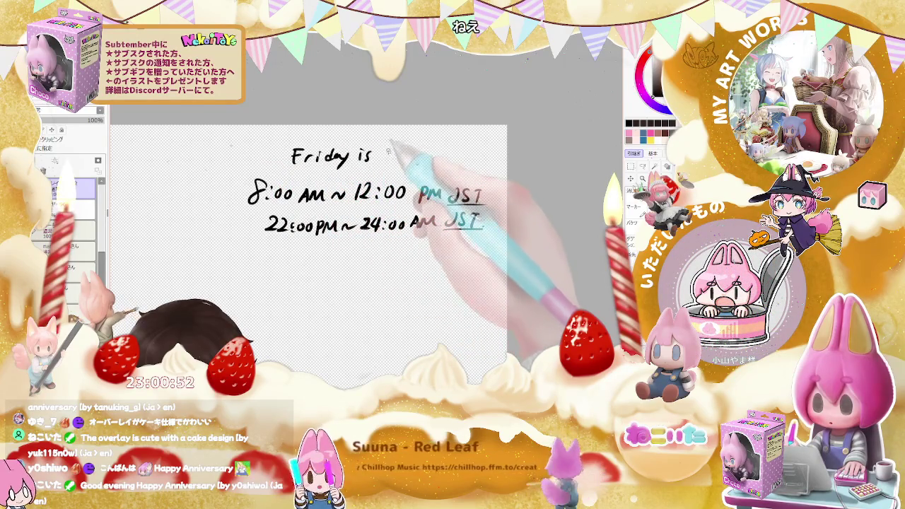
{"action": "mouse_move", "coordinate": [389, 152]}
{"action": "left_mouse_down"}
{"action": "mouse_move", "coordinate": [391, 163]}
{"action": "mouse_move", "coordinate": [421, 152]}
{"action": "mouse_move", "coordinate": [427, 163]}
{"action": "left_mouse_up"}
{"action": "mouse_move", "coordinate": [425, 154]}
{"action": "left_mouse_down"}
{"action": "mouse_move", "coordinate": [448, 151]}
{"action": "mouse_move", "coordinate": [465, 164]}
{"action": "mouse_move", "coordinate": [472, 154]}
{"action": "left_mouse_up"}
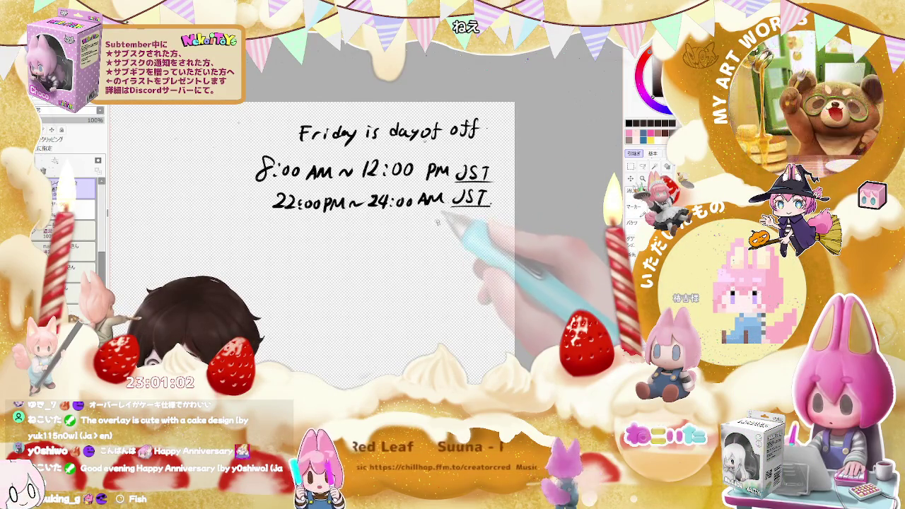
{"action": "key", "text": "ctrl+minus"}
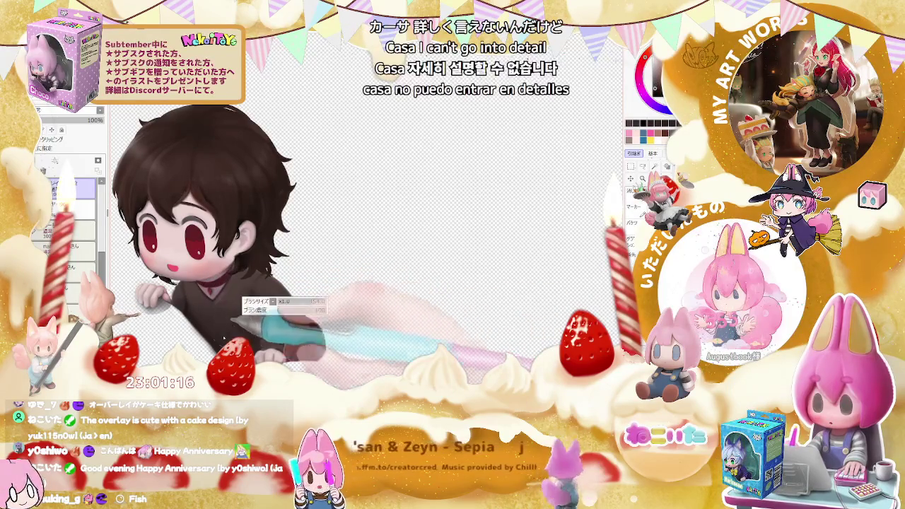
{"action": "scroll", "coordinate": [258, 321], "scroll_direction": "down", "scroll_amount": 1}
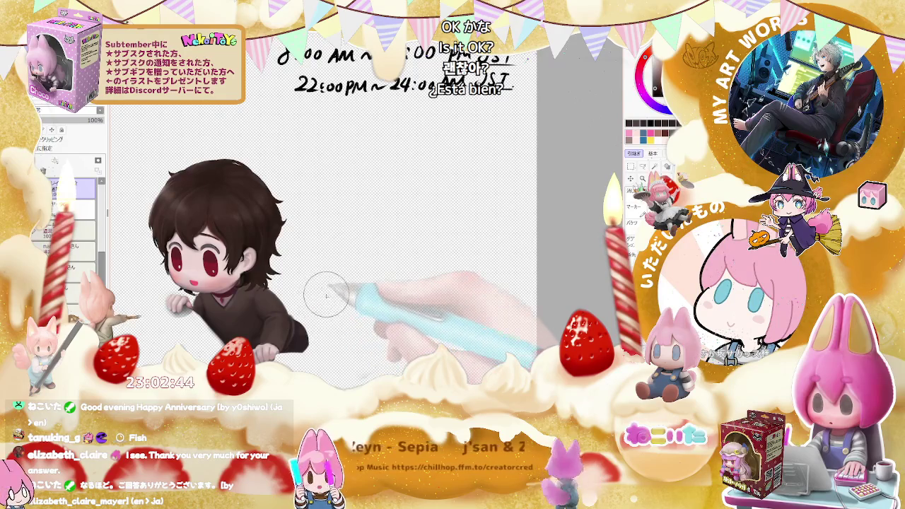
Zoom out past the schedule text, then zoom in close on the chibi character
{"action": "key", "text": "ctrl+minus"}
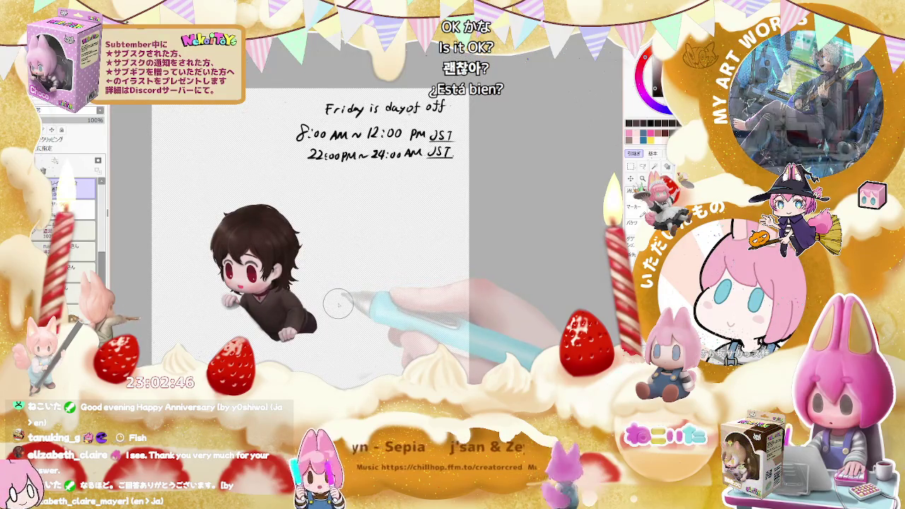
{"action": "left_click_drag", "start_coordinate": [360, 296], "coordinate": [331, 281]}
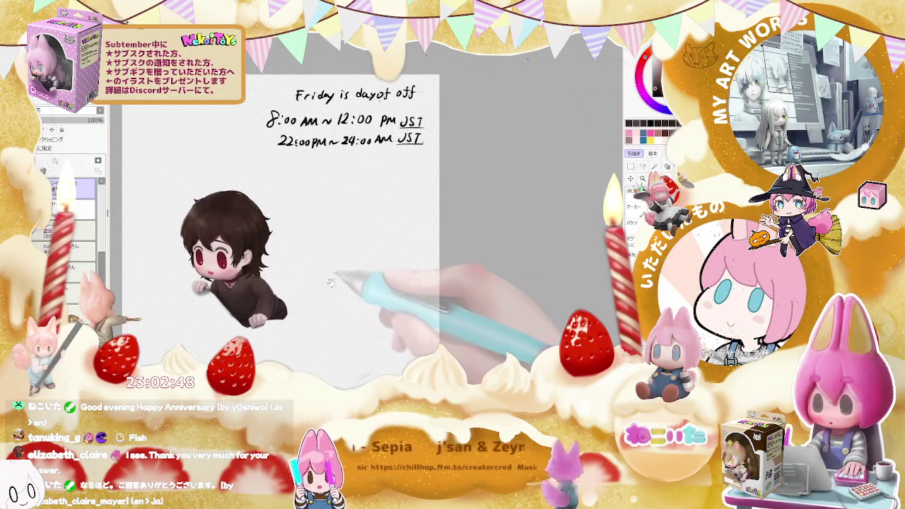
{"action": "key", "text": "ctrl+plus"}
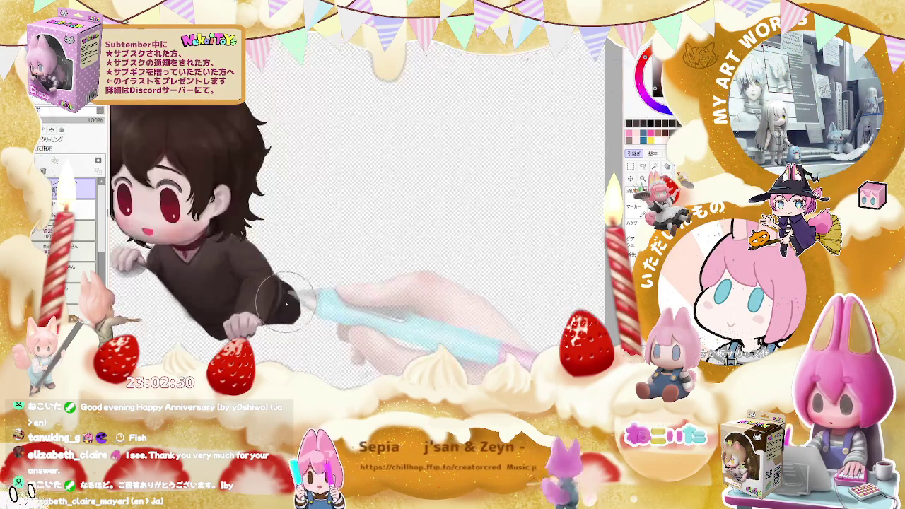
{"action": "key", "text": "ctrl+plus"}
{"action": "key", "text": "ctrl+plus"}
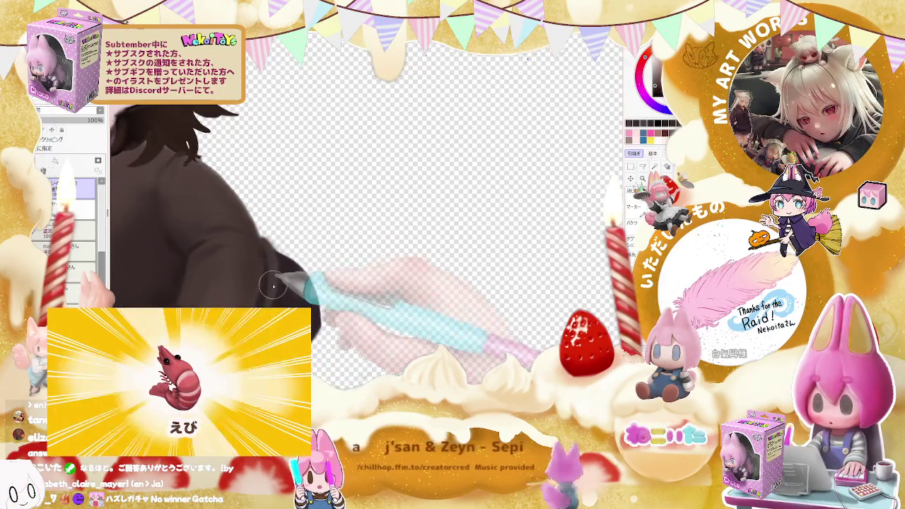
{"action": "key", "text": "ctrl+minus"}
{"action": "key", "text": "ctrl+minus"}
{"action": "key", "text": "ctrl+minus"}
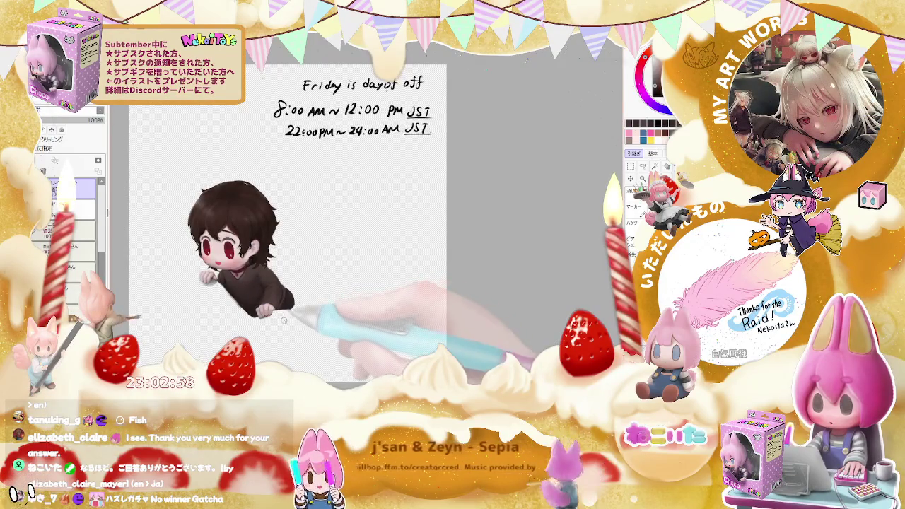
{"action": "key", "text": "ctrl+plus"}
{"action": "key", "text": "ctrl+plus"}
{"action": "key", "text": "ctrl+plus"}
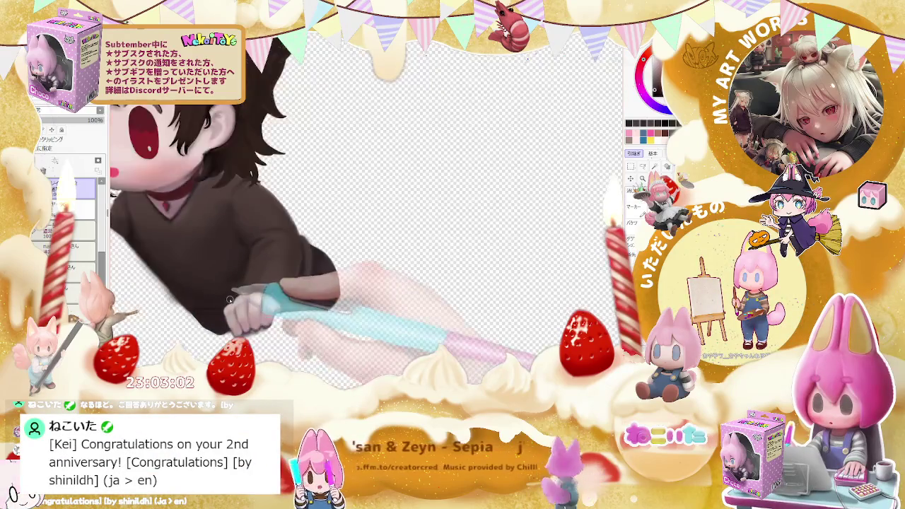
{"action": "key", "text": "ctrl+plus"}
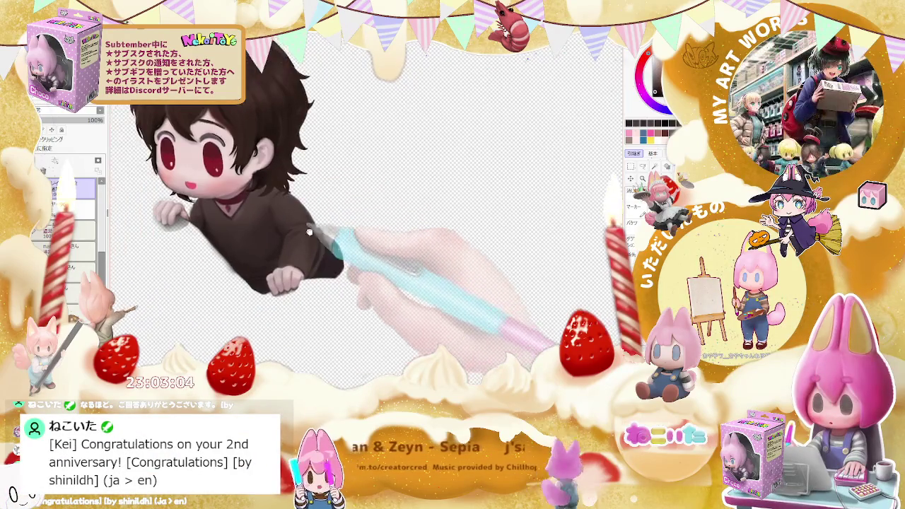
{"action": "key", "text": "ctrl+plus"}
Set the brush to 14 then about 84 and softly shade the sweater and hands
{"action": "key", "text": "bracketleft"}
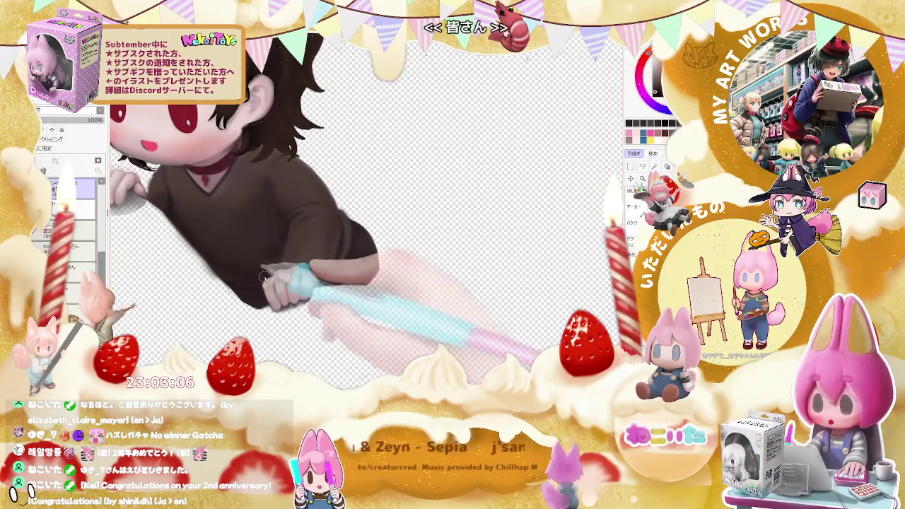
{"action": "key", "text": "ctrl+plus"}
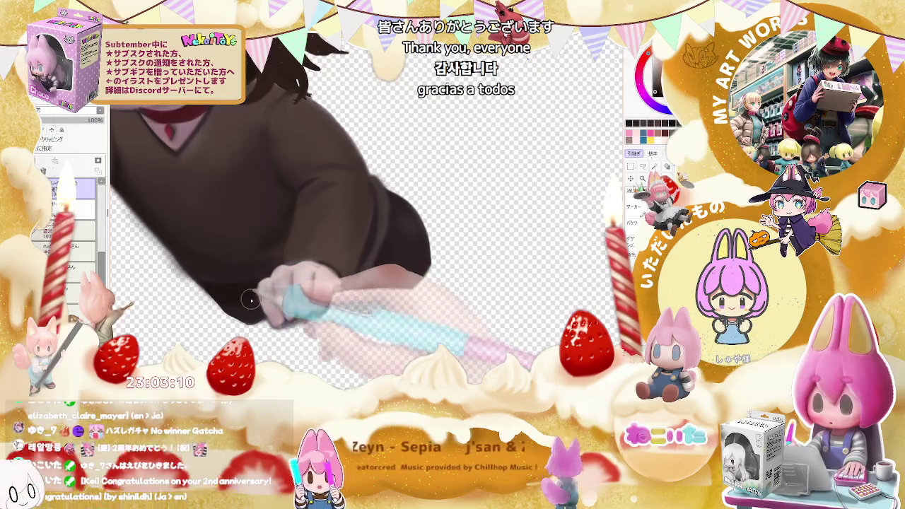
{"action": "key", "text": "bracketleft"}
{"action": "scroll", "coordinate": [259, 282], "scroll_direction": "up", "scroll_amount": 1}
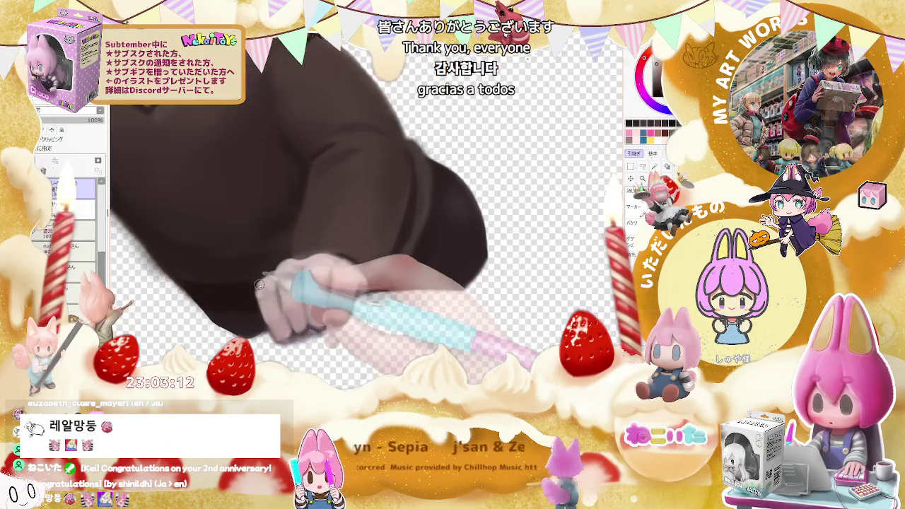
{"action": "left_click_drag", "start_coordinate": [267, 314], "coordinate": [264, 294]}
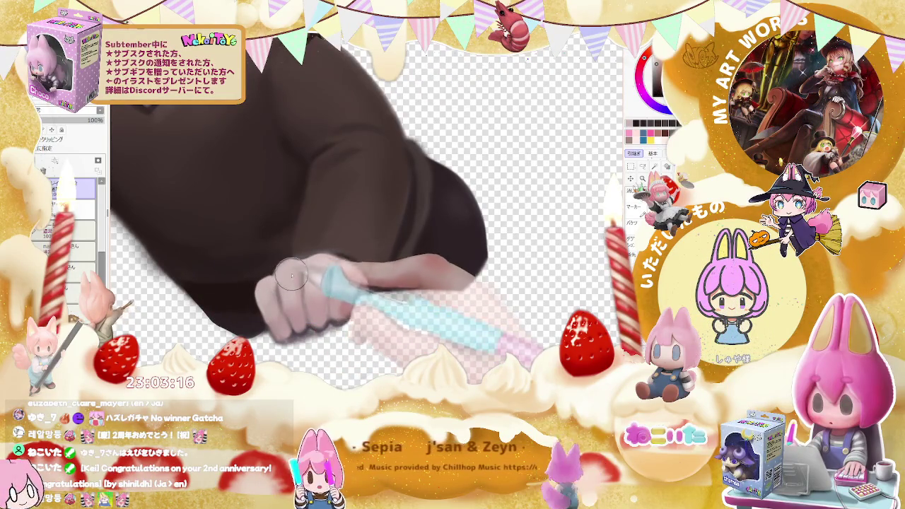
{"action": "scroll", "coordinate": [292, 274], "scroll_direction": "down", "scroll_amount": 1}
{"action": "scroll", "coordinate": [325, 276], "scroll_direction": "down", "scroll_amount": 1}
{"action": "scroll", "coordinate": [372, 279], "scroll_direction": "down", "scroll_amount": 1}
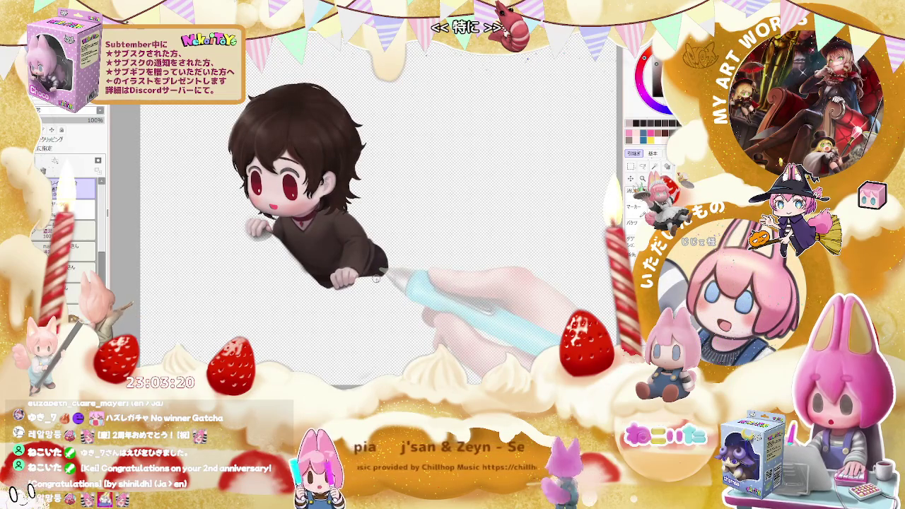
{"action": "scroll", "coordinate": [376, 265], "scroll_direction": "up", "scroll_amount": 1}
{"action": "scroll", "coordinate": [255, 247], "scroll_direction": "up", "scroll_amount": 2}
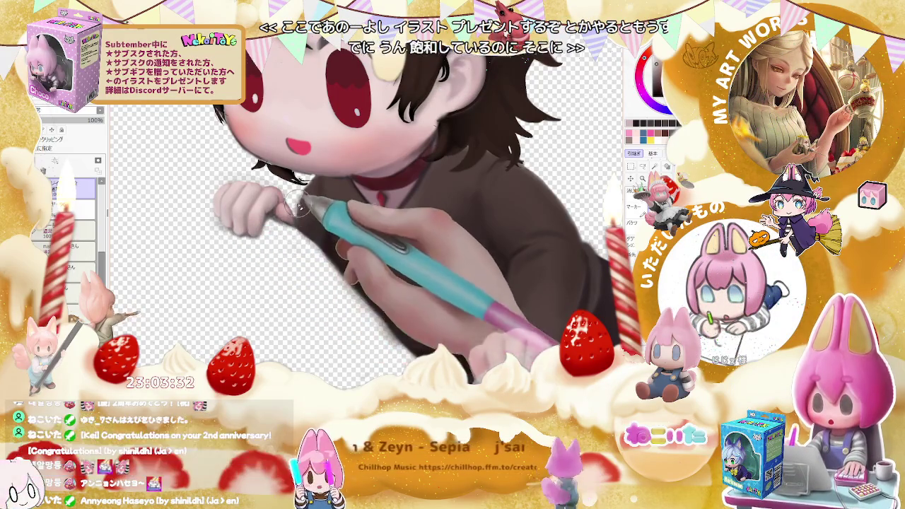
Zoom and tilt the view back and forth to frame the chibi's face and red eyes
{"action": "scroll", "coordinate": [297, 199], "scroll_direction": "up", "scroll_amount": 1}
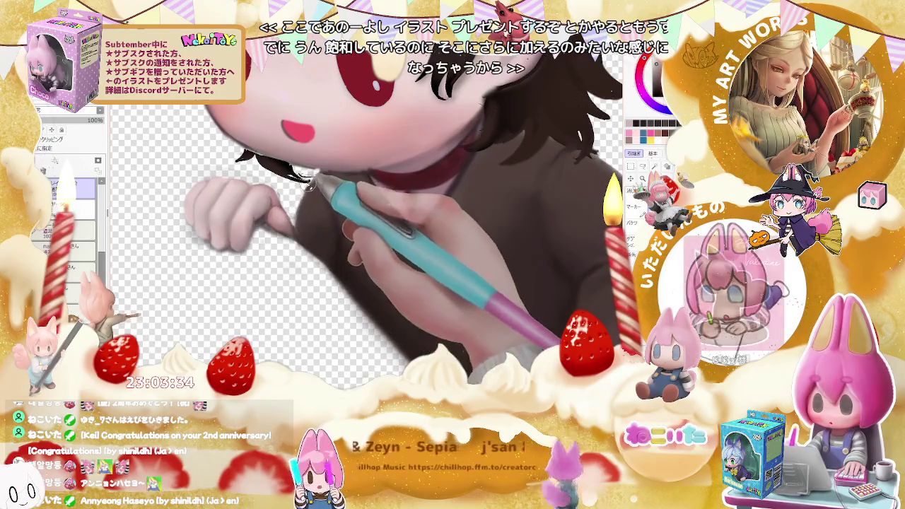
{"action": "scroll", "coordinate": [294, 217], "scroll_direction": "down", "scroll_amount": 2}
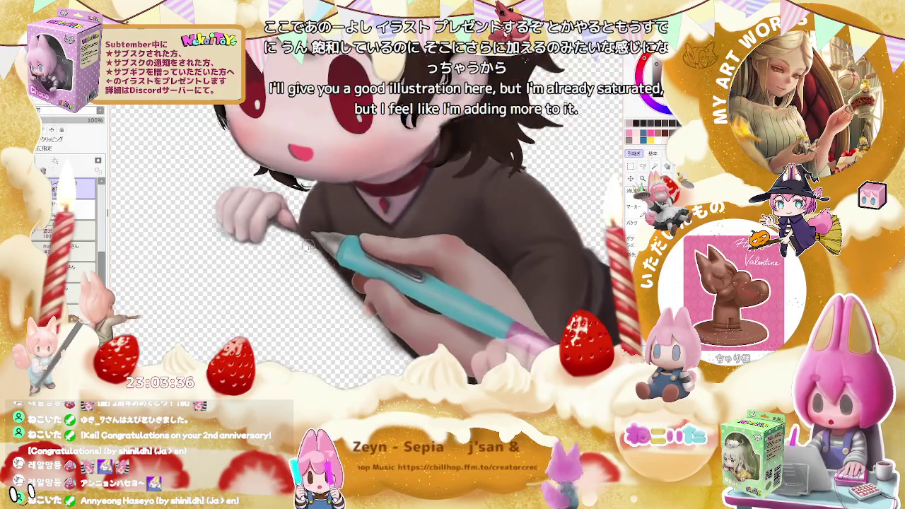
{"action": "scroll", "coordinate": [294, 217], "scroll_direction": "down", "scroll_amount": 1}
{"action": "scroll", "coordinate": [294, 217], "scroll_direction": "down", "scroll_amount": 1}
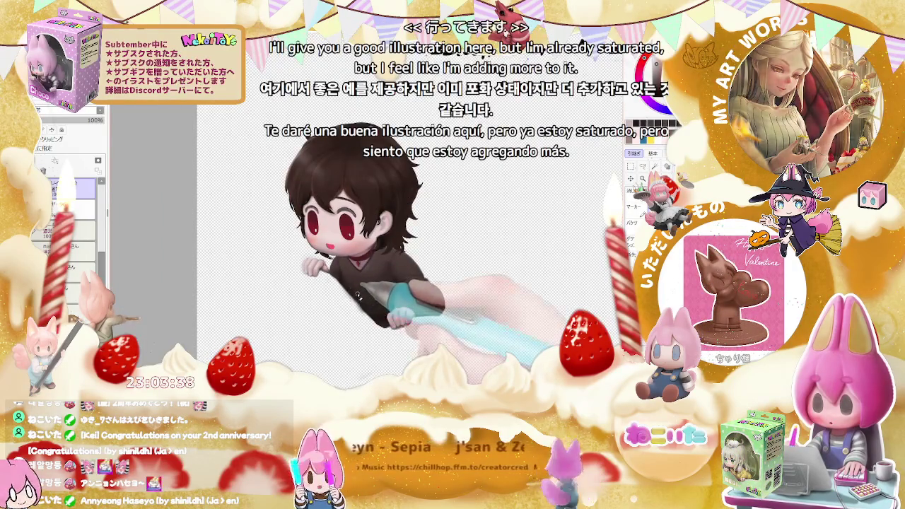
{"action": "key", "text": "End"}
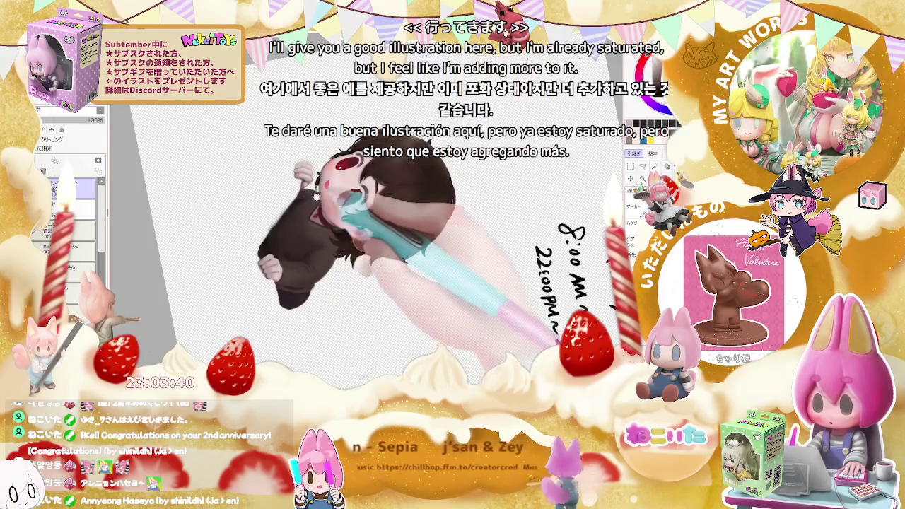
{"action": "key", "text": "Delete"}
{"action": "key", "text": "Delete"}
{"action": "key", "text": "Delete"}
{"action": "scroll", "coordinate": [367, 212], "scroll_direction": "up", "scroll_amount": 3}
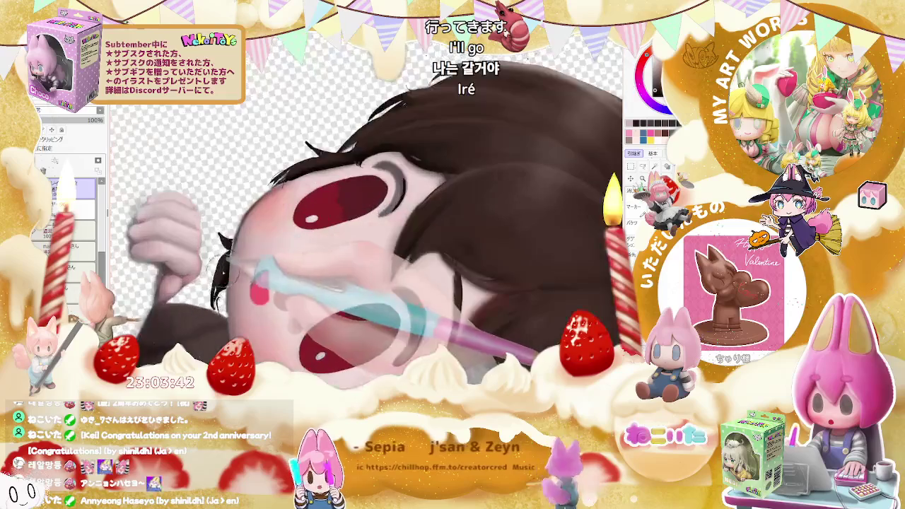
{"action": "scroll", "coordinate": [221, 271], "scroll_direction": "up", "scroll_amount": 2}
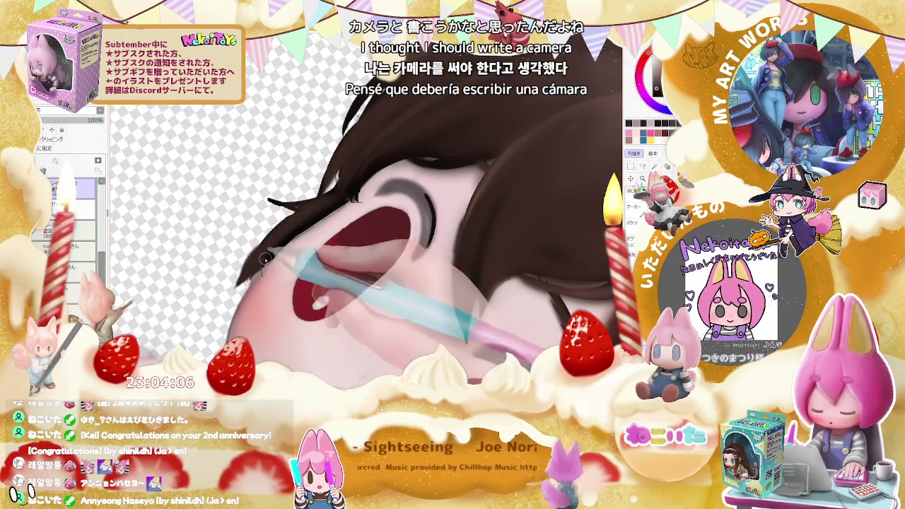
Keep shading the chibi's face, red eyes and dark hair with the brush
{"action": "scroll", "coordinate": [303, 209], "scroll_direction": "down", "scroll_amount": 3}
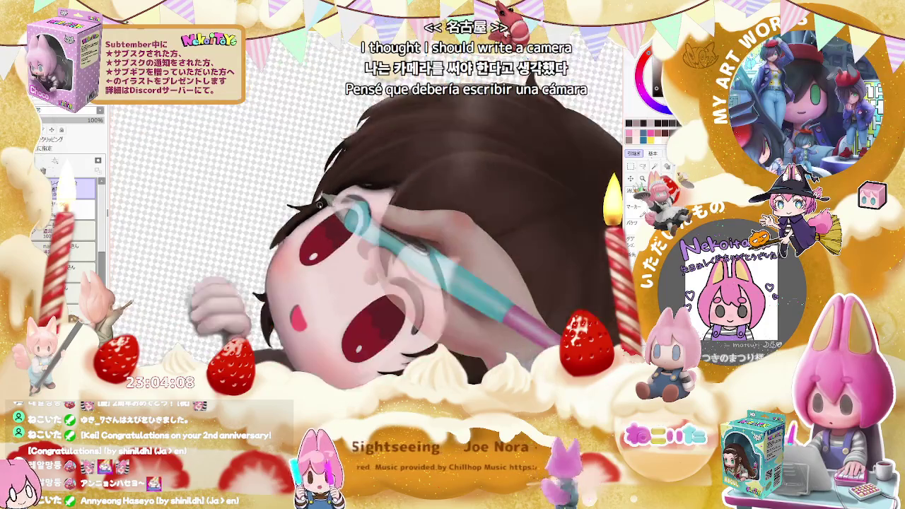
{"action": "scroll", "coordinate": [302, 209], "scroll_direction": "down", "scroll_amount": 1}
{"action": "scroll", "coordinate": [303, 210], "scroll_direction": "down", "scroll_amount": 1}
{"action": "scroll", "coordinate": [302, 210], "scroll_direction": "down", "scroll_amount": 1}
{"action": "scroll", "coordinate": [302, 210], "scroll_direction": "up", "scroll_amount": 1}
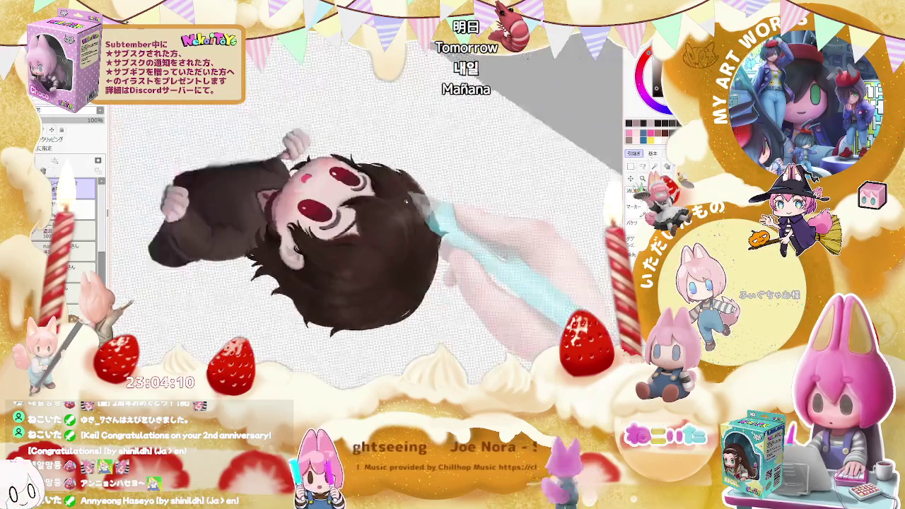
{"action": "scroll", "coordinate": [302, 210], "scroll_direction": "up", "scroll_amount": 1}
{"action": "scroll", "coordinate": [302, 210], "scroll_direction": "up", "scroll_amount": 2}
{"action": "scroll", "coordinate": [302, 210], "scroll_direction": "up", "scroll_amount": 2}
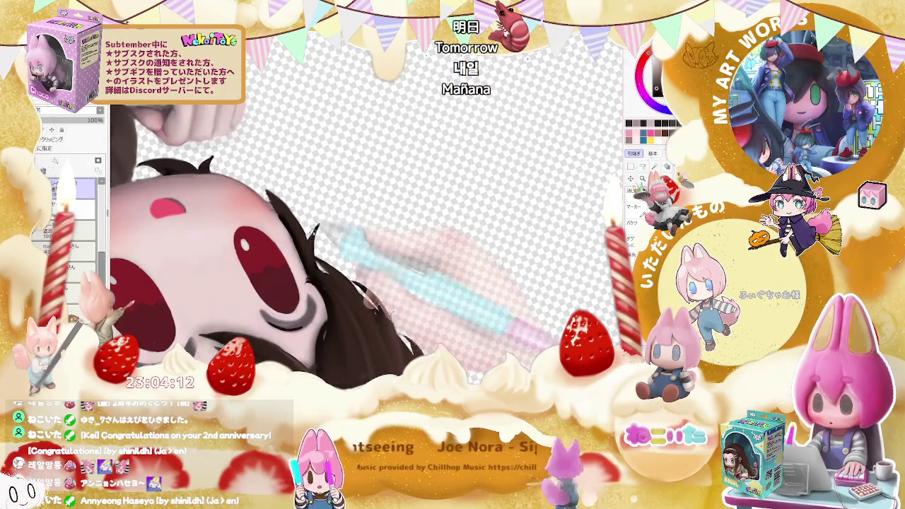
{"action": "scroll", "coordinate": [322, 222], "scroll_direction": "up", "scroll_amount": 1}
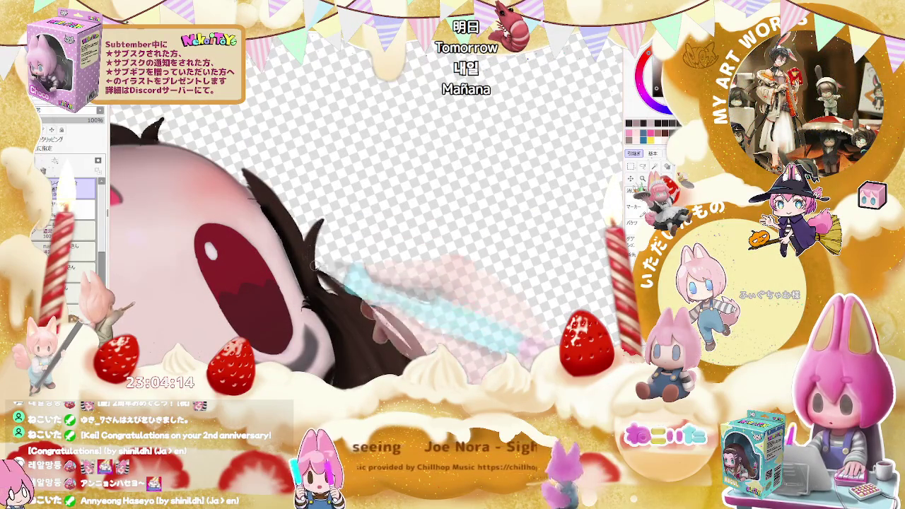
{"action": "scroll", "coordinate": [322, 297], "scroll_direction": "down", "scroll_amount": 1}
{"action": "scroll", "coordinate": [337, 292], "scroll_direction": "down", "scroll_amount": 1}
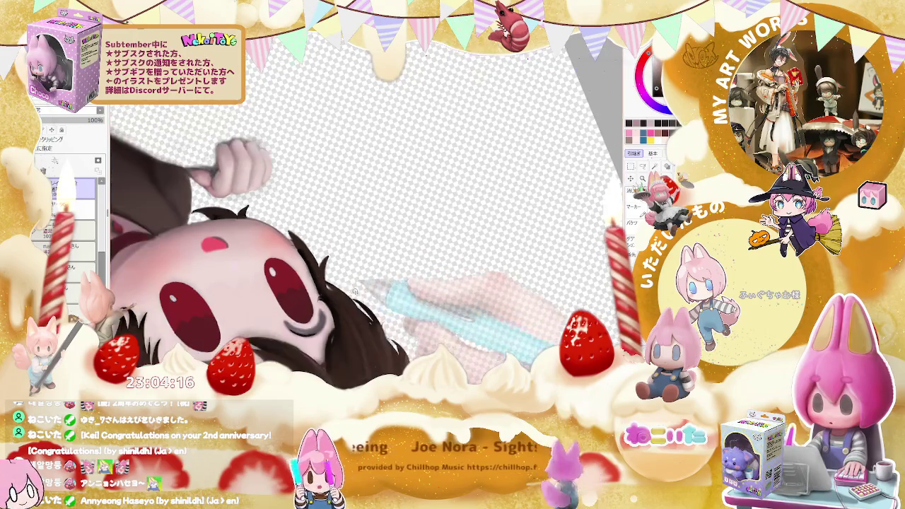
{"action": "scroll", "coordinate": [375, 311], "scroll_direction": "down", "scroll_amount": 1}
{"action": "scroll", "coordinate": [417, 332], "scroll_direction": "down", "scroll_amount": 1}
{"action": "scroll", "coordinate": [418, 332], "scroll_direction": "up", "scroll_amount": 1}
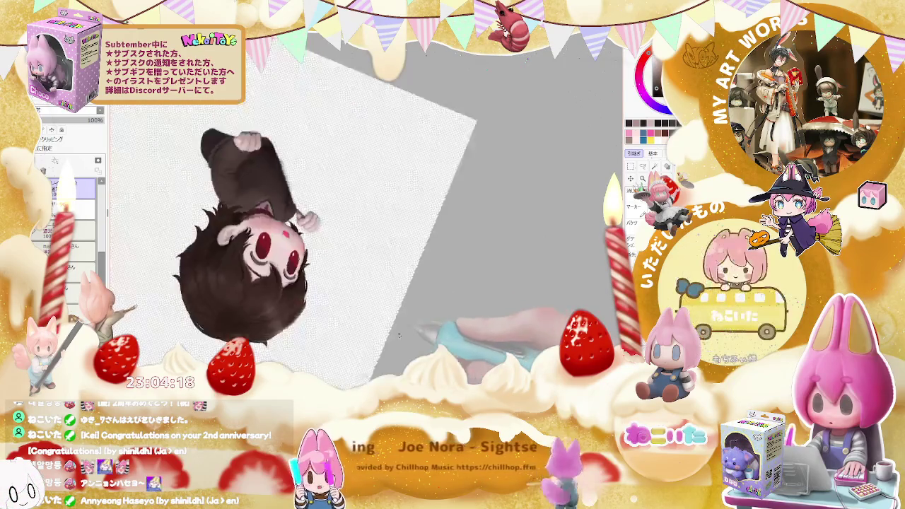
{"action": "scroll", "coordinate": [368, 297], "scroll_direction": "up", "scroll_amount": 1}
{"action": "scroll", "coordinate": [318, 268], "scroll_direction": "up", "scroll_amount": 1}
{"action": "scroll", "coordinate": [273, 238], "scroll_direction": "up", "scroll_amount": 1}
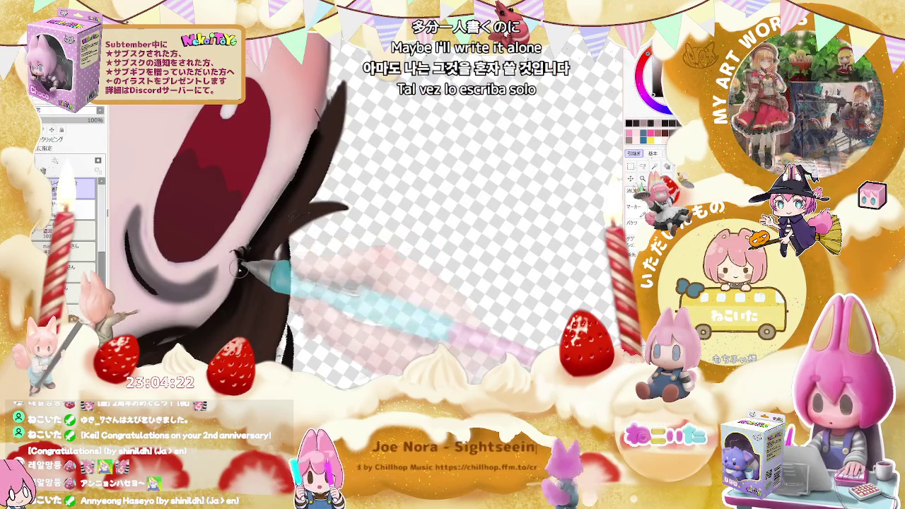
{"action": "scroll", "coordinate": [258, 248], "scroll_direction": "down", "scroll_amount": 1}
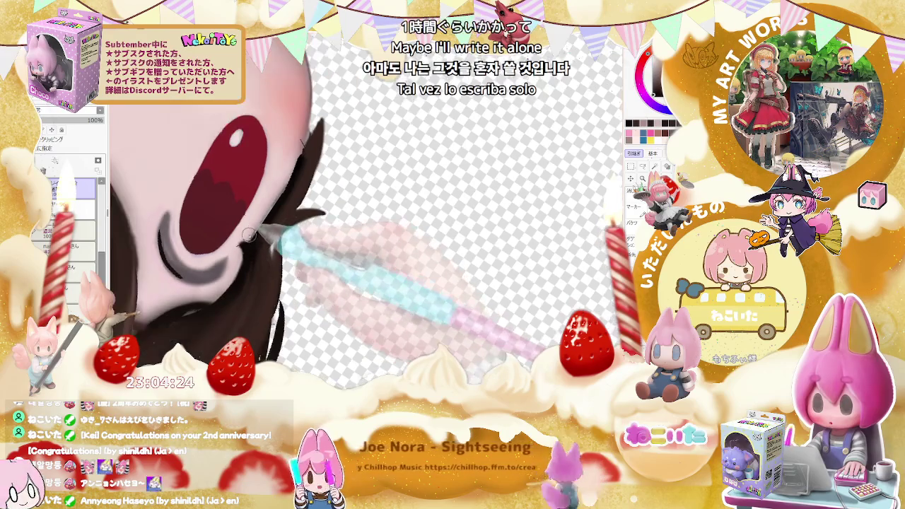
{"action": "scroll", "coordinate": [240, 251], "scroll_direction": "down", "scroll_amount": 1}
{"action": "scroll", "coordinate": [251, 241], "scroll_direction": "down", "scroll_amount": 1}
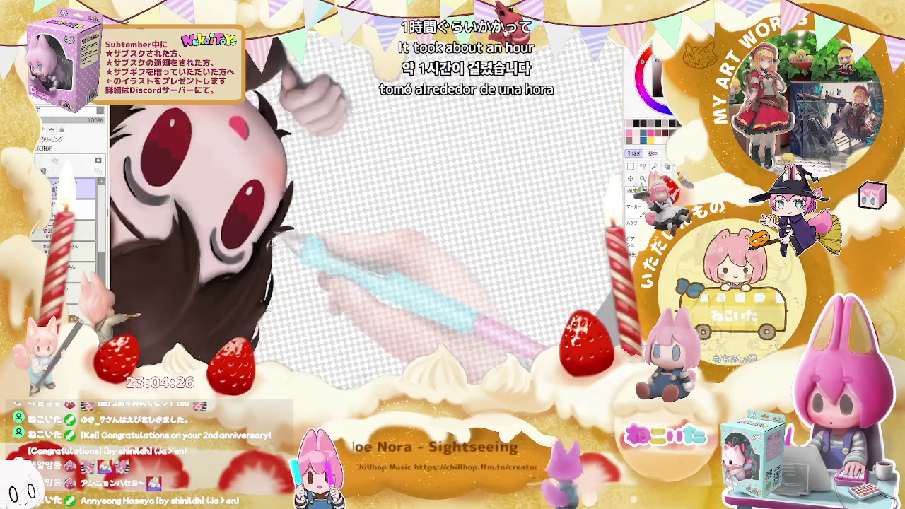
{"action": "scroll", "coordinate": [263, 233], "scroll_direction": "down", "scroll_amount": 1}
{"action": "scroll", "coordinate": [277, 223], "scroll_direction": "down", "scroll_amount": 1}
{"action": "scroll", "coordinate": [248, 221], "scroll_direction": "up", "scroll_amount": 2}
{"action": "scroll", "coordinate": [247, 220], "scroll_direction": "up", "scroll_amount": 2}
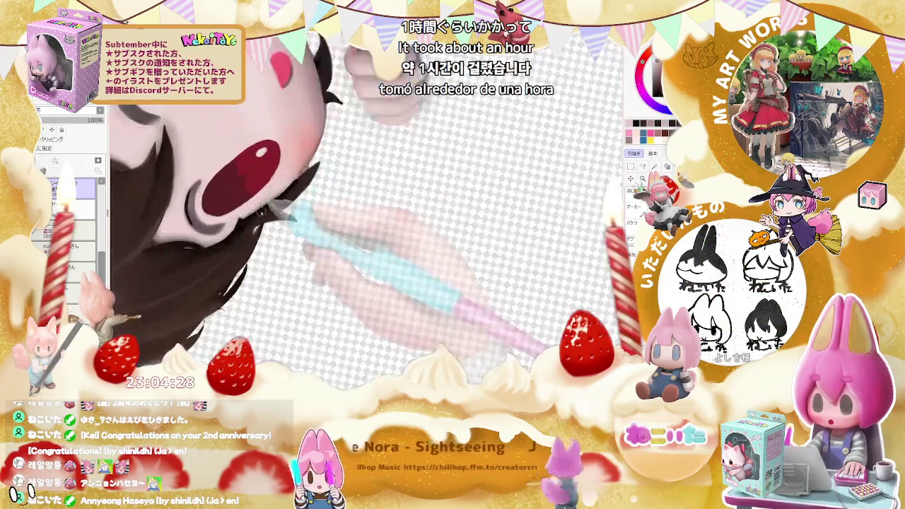
{"action": "scroll", "coordinate": [245, 222], "scroll_direction": "up", "scroll_amount": 2}
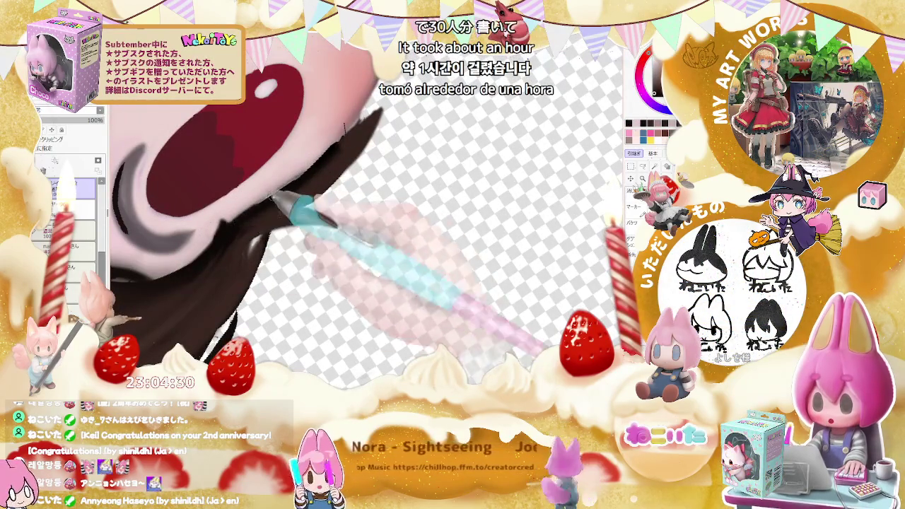
{"action": "scroll", "coordinate": [342, 160], "scroll_direction": "down", "scroll_amount": 2}
{"action": "scroll", "coordinate": [342, 161], "scroll_direction": "down", "scroll_amount": 2}
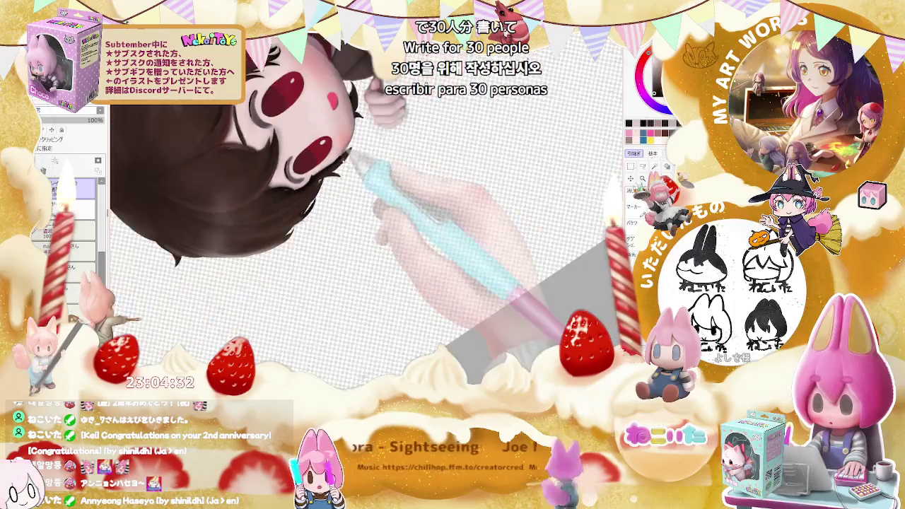
{"action": "scroll", "coordinate": [304, 191], "scroll_direction": "up", "scroll_amount": 2}
{"action": "scroll", "coordinate": [275, 225], "scroll_direction": "up", "scroll_amount": 2}
{"action": "scroll", "coordinate": [274, 224], "scroll_direction": "up", "scroll_amount": 2}
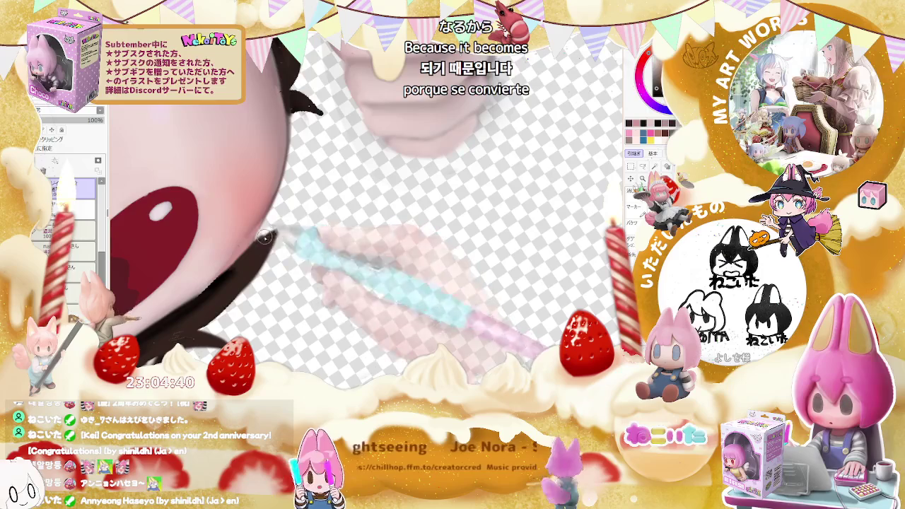
{"action": "scroll", "coordinate": [265, 237], "scroll_direction": "down", "scroll_amount": 3}
{"action": "scroll", "coordinate": [256, 252], "scroll_direction": "up", "scroll_amount": 2}
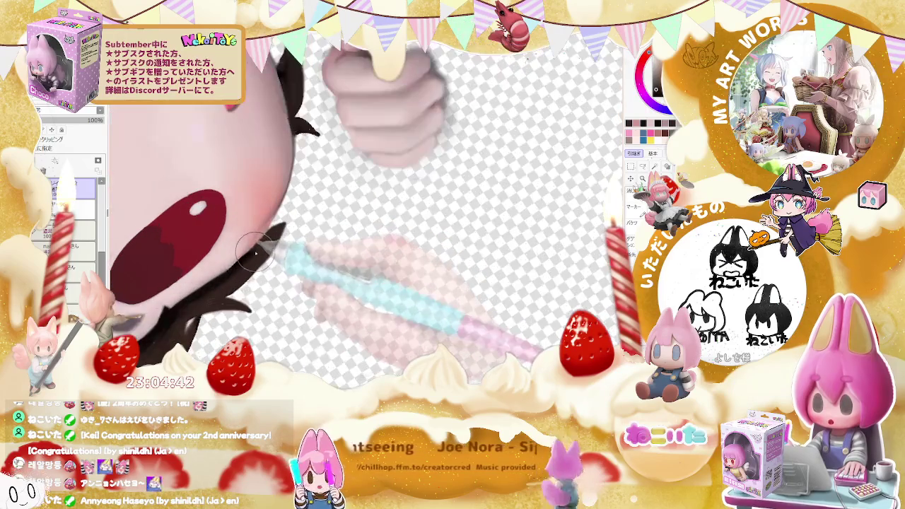
{"action": "scroll", "coordinate": [250, 251], "scroll_direction": "down", "scroll_amount": 2}
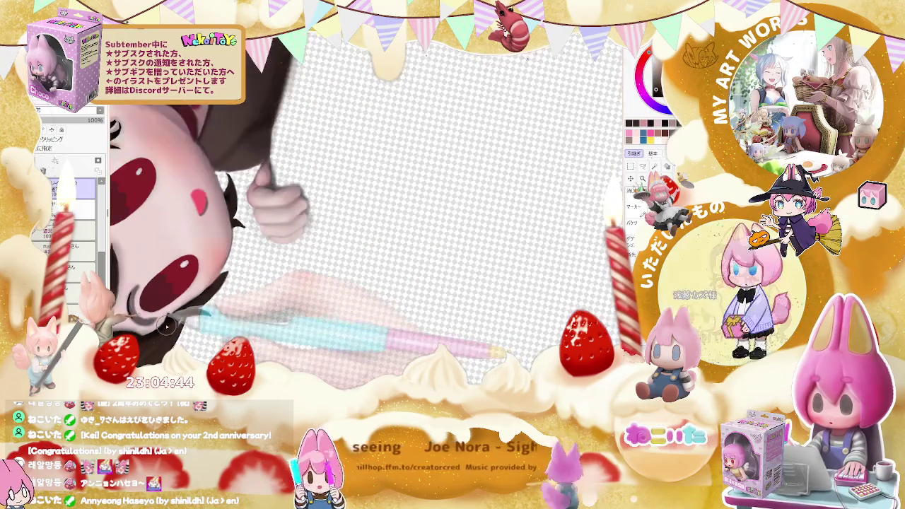
{"action": "scroll", "coordinate": [261, 273], "scroll_direction": "down", "scroll_amount": 2}
{"action": "scroll", "coordinate": [276, 283], "scroll_direction": "up", "scroll_amount": 2}
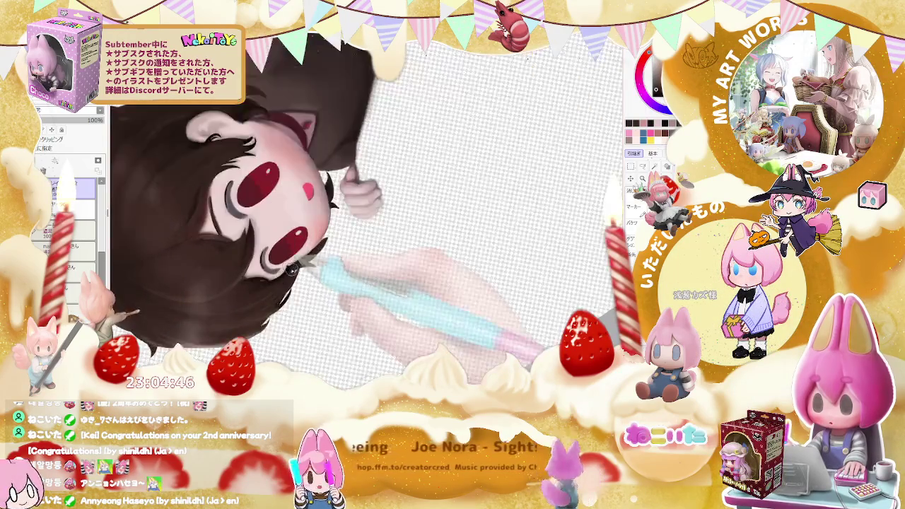
{"action": "scroll", "coordinate": [289, 272], "scroll_direction": "up", "scroll_amount": 3}
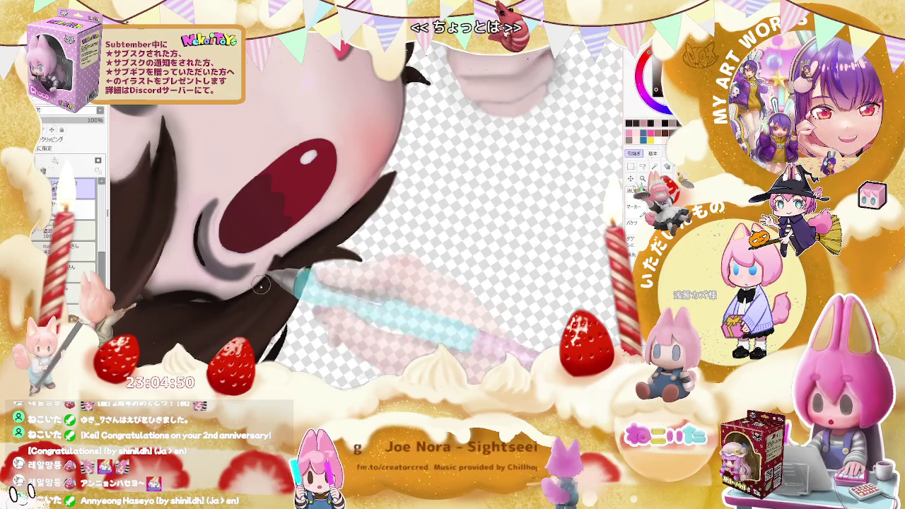
{"action": "scroll", "coordinate": [260, 284], "scroll_direction": "down", "scroll_amount": 2}
{"action": "scroll", "coordinate": [283, 275], "scroll_direction": "down", "scroll_amount": 2}
{"action": "scroll", "coordinate": [325, 261], "scroll_direction": "down", "scroll_amount": 2}
{"action": "scroll", "coordinate": [368, 248], "scroll_direction": "down", "scroll_amount": 1}
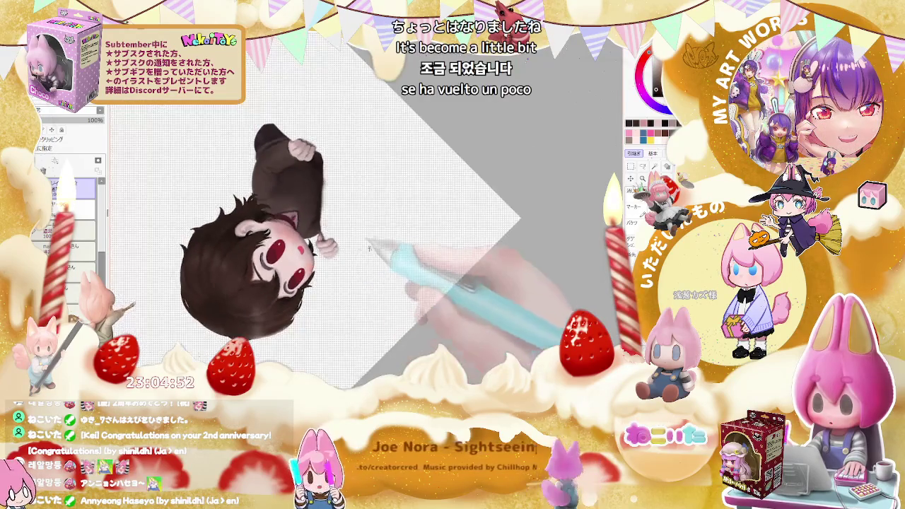
{"action": "scroll", "coordinate": [369, 248], "scroll_direction": "up", "scroll_amount": 1}
{"action": "scroll", "coordinate": [318, 261], "scroll_direction": "up", "scroll_amount": 2}
{"action": "scroll", "coordinate": [297, 268], "scroll_direction": "up", "scroll_amount": 2}
{"action": "scroll", "coordinate": [282, 275], "scroll_direction": "up", "scroll_amount": 2}
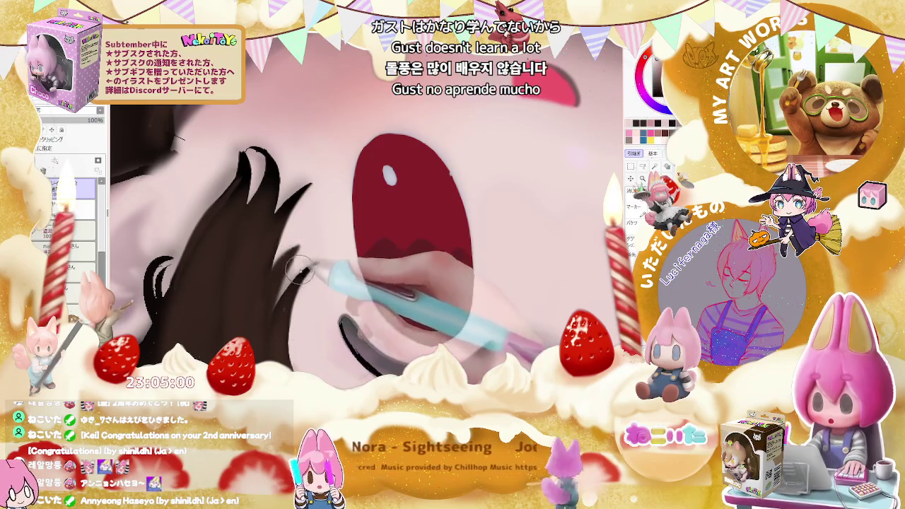
Finish the face shading, then turn the canvas upright and mirror it horizontally to check
{"action": "scroll", "coordinate": [293, 263], "scroll_direction": "down", "scroll_amount": 3}
{"action": "scroll", "coordinate": [353, 276], "scroll_direction": "down", "scroll_amount": 2}
{"action": "scroll", "coordinate": [424, 297], "scroll_direction": "down", "scroll_amount": 2}
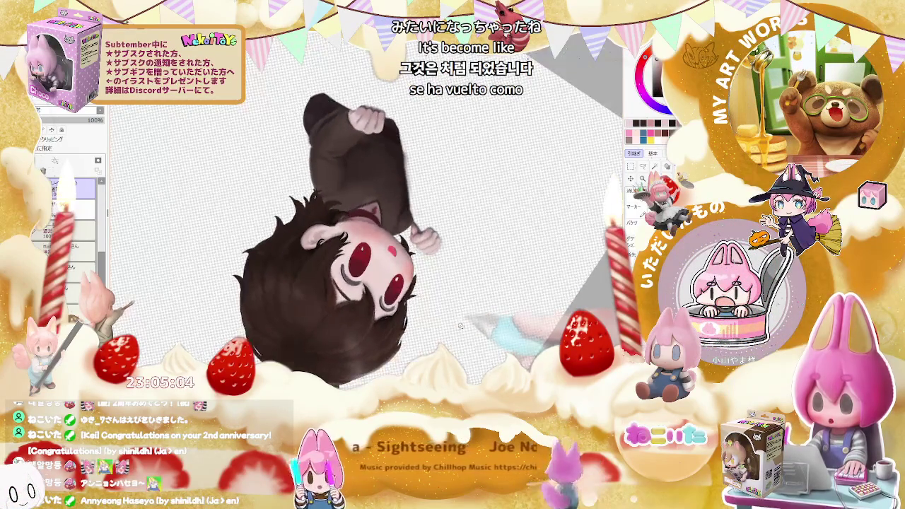
{"action": "scroll", "coordinate": [319, 255], "scroll_direction": "up", "scroll_amount": 2}
{"action": "scroll", "coordinate": [320, 255], "scroll_direction": "up", "scroll_amount": 2}
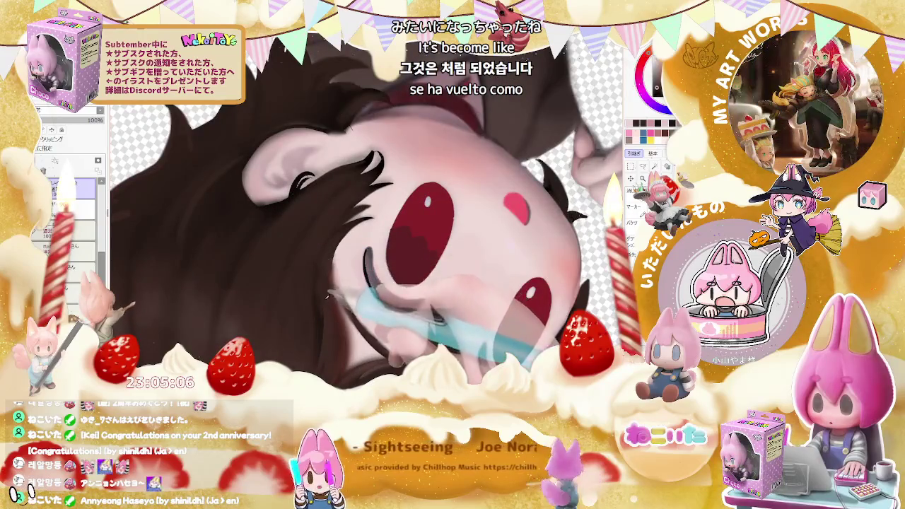
{"action": "scroll", "coordinate": [291, 279], "scroll_direction": "up", "scroll_amount": 2}
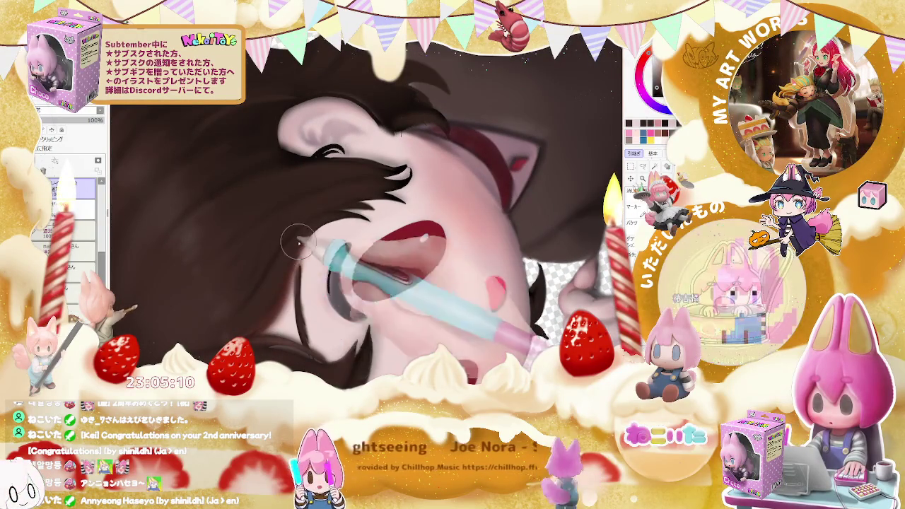
{"action": "scroll", "coordinate": [318, 275], "scroll_direction": "down", "scroll_amount": 2}
{"action": "scroll", "coordinate": [425, 241], "scroll_direction": "down", "scroll_amount": 1}
{"action": "scroll", "coordinate": [371, 225], "scroll_direction": "down", "scroll_amount": 2}
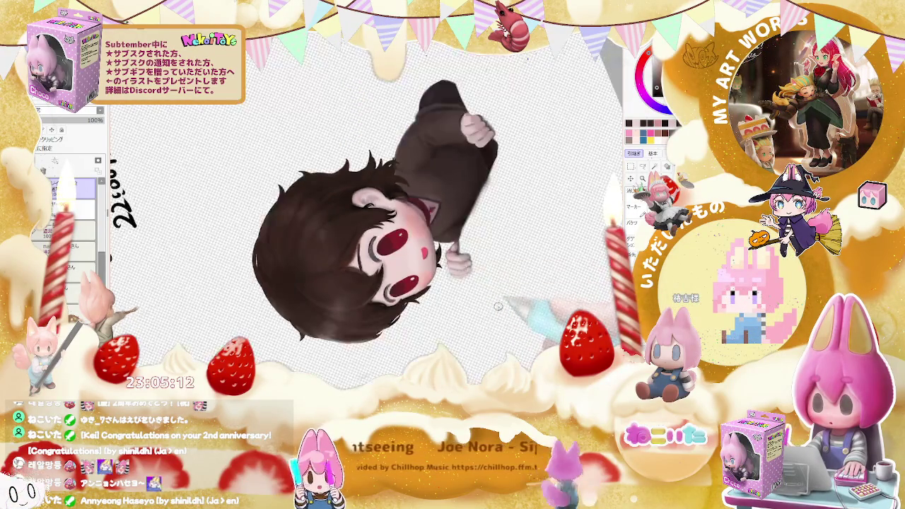
{"action": "mouse_move", "coordinate": [371, 224]}
{"action": "left_mouse_down"}
{"action": "mouse_move", "coordinate": [495, 313]}
{"action": "mouse_move", "coordinate": [590, 273]}
{"action": "left_mouse_up"}
{"action": "key", "text": "h"}
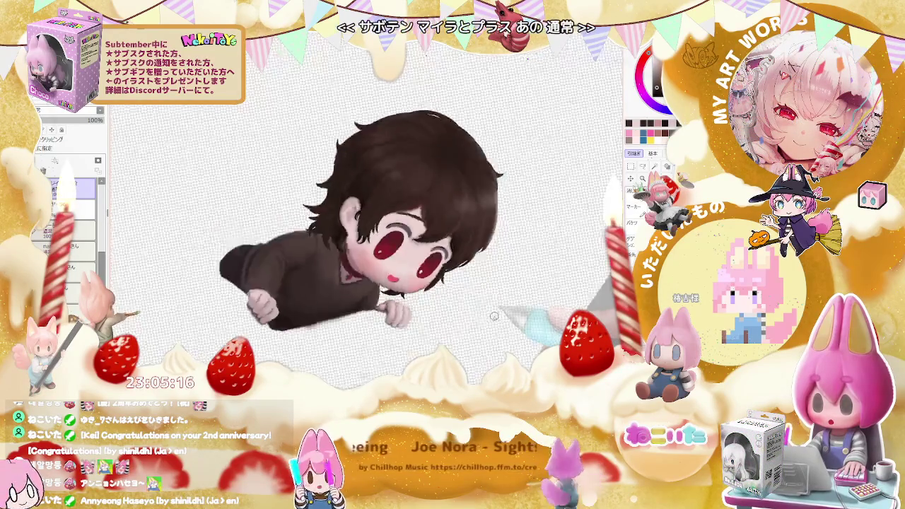
Paint three thin dark hair strands curving past the ear, adjusting brush size between strokes
{"action": "scroll", "coordinate": [398, 214], "scroll_direction": "up", "scroll_amount": 3}
{"action": "scroll", "coordinate": [398, 213], "scroll_direction": "up", "scroll_amount": 1}
{"action": "scroll", "coordinate": [363, 248], "scroll_direction": "up", "scroll_amount": 1}
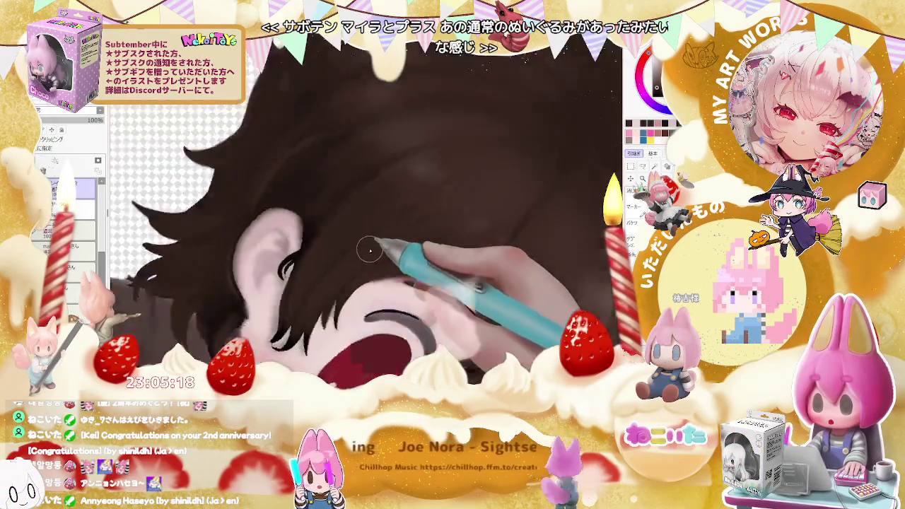
{"action": "scroll", "coordinate": [332, 247], "scroll_direction": "up", "scroll_amount": 2}
{"action": "scroll", "coordinate": [276, 304], "scroll_direction": "up", "scroll_amount": 2}
{"action": "scroll", "coordinate": [259, 319], "scroll_direction": "up", "scroll_amount": 1}
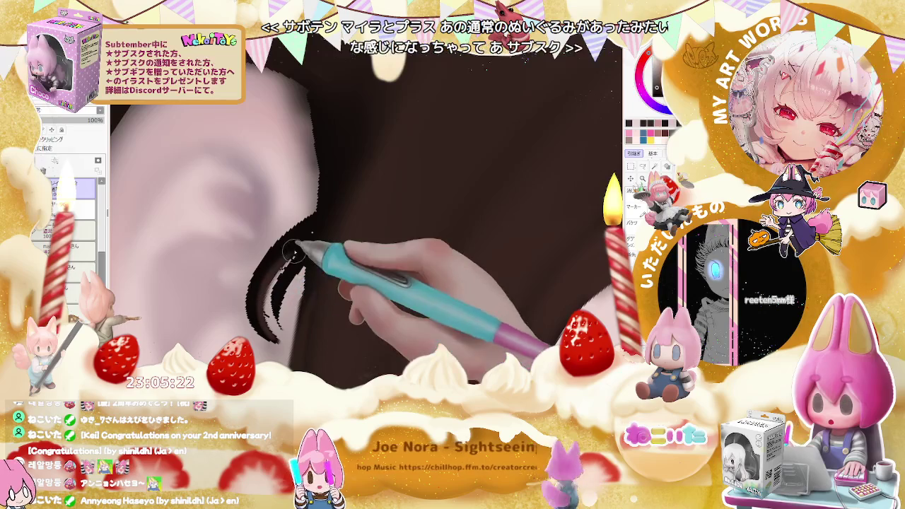
{"action": "left_click_drag", "start_coordinate": [269, 318], "coordinate": [319, 231]}
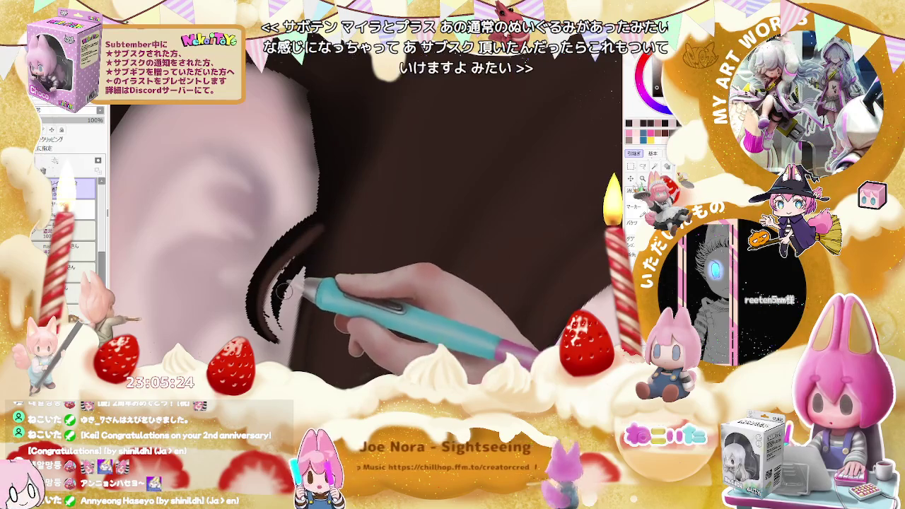
{"action": "key", "text": "bracketleft"}
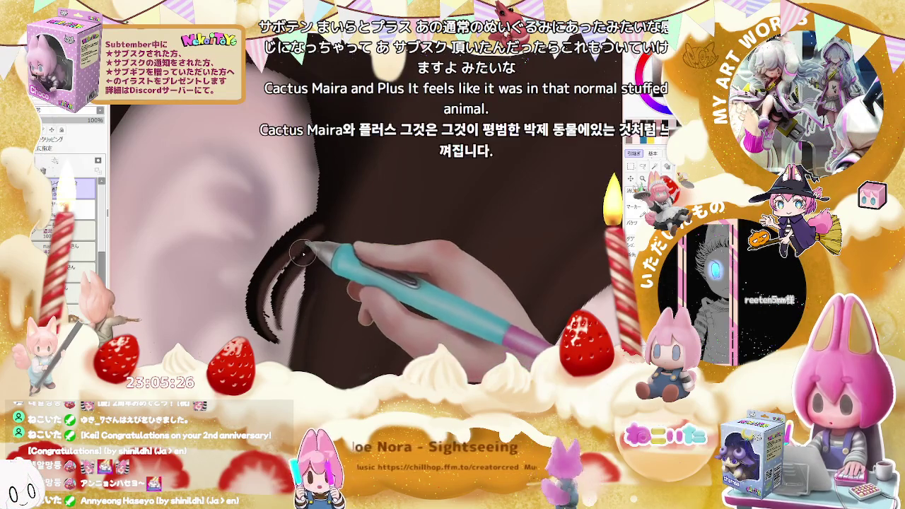
{"action": "key", "text": "bracketleft"}
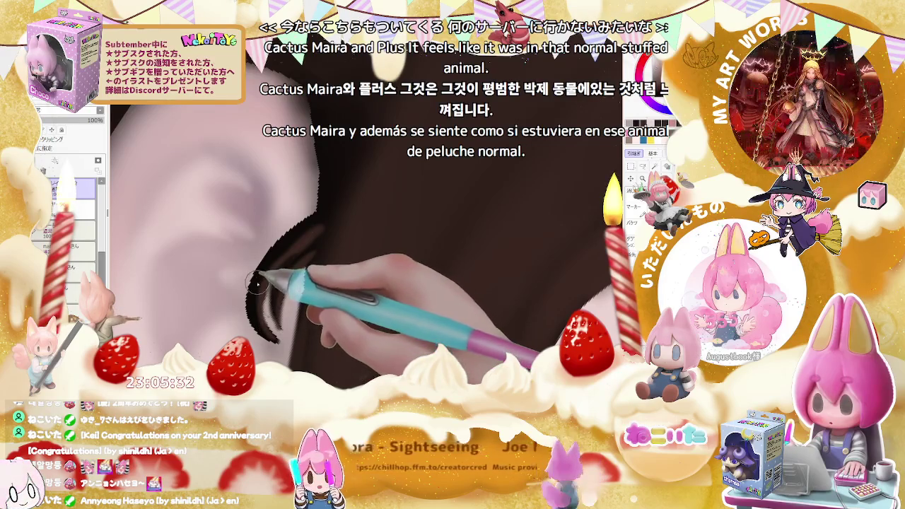
{"action": "key", "text": "bracketright"}
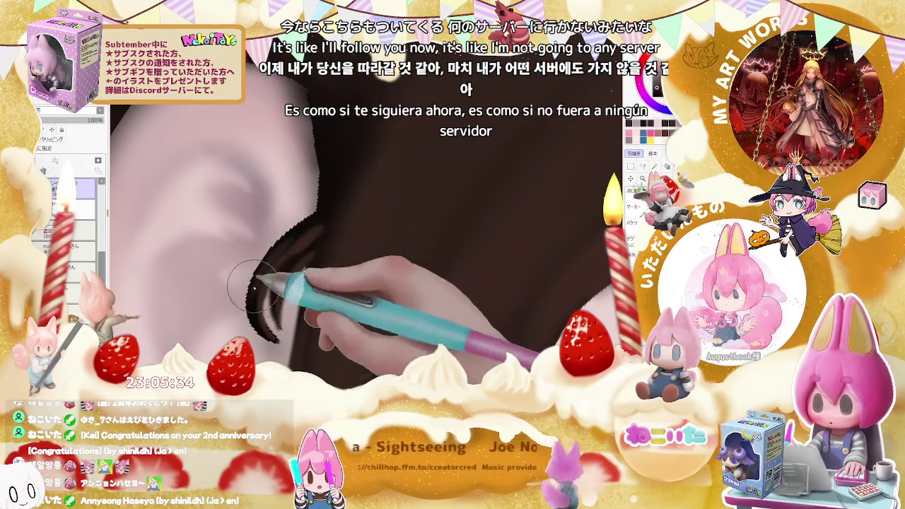
{"action": "mouse_move", "coordinate": [257, 273]}
{"action": "left_mouse_down"}
{"action": "mouse_move", "coordinate": [304, 230]}
{"action": "mouse_move", "coordinate": [251, 321]}
{"action": "left_mouse_up"}
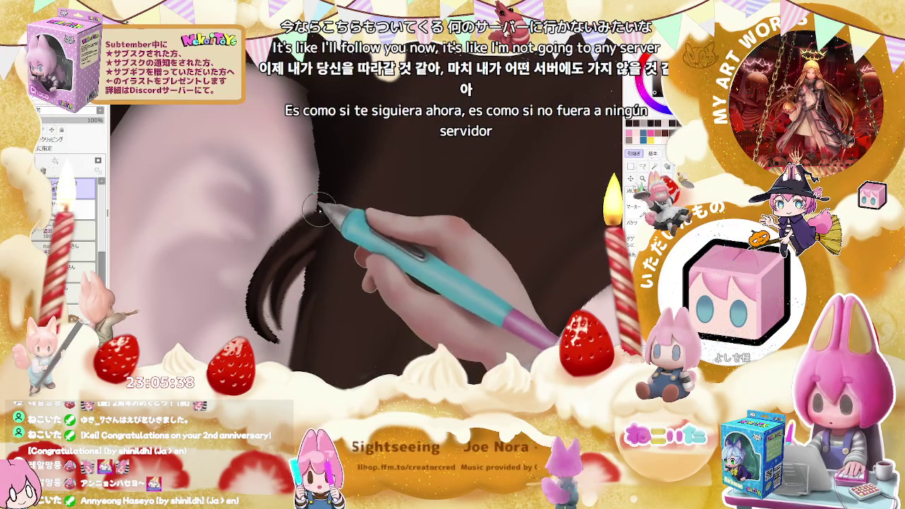
{"action": "left_click_drag", "start_coordinate": [260, 277], "coordinate": [322, 177]}
{"action": "key", "text": "ctrl+minus"}
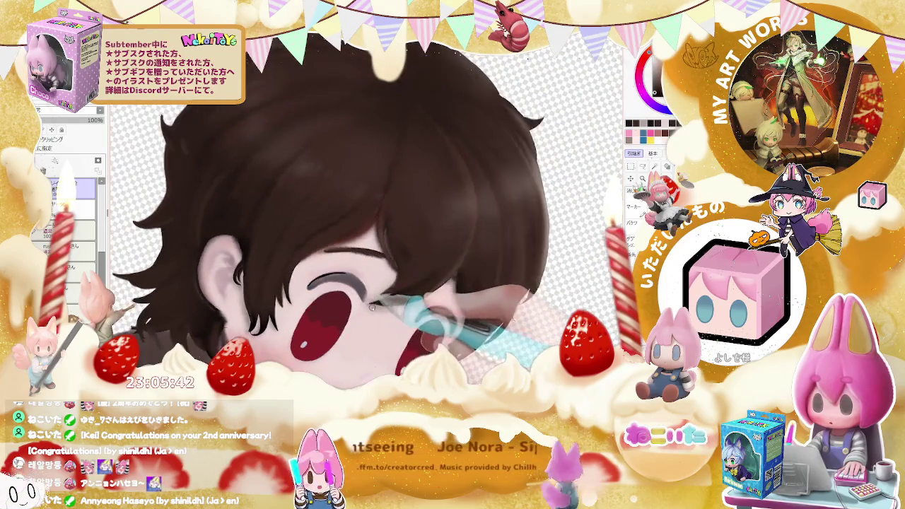
Zoom onto the ear and blend the new hair strands into the surrounding dark hair
{"action": "key", "text": "ctrl+plus"}
{"action": "scroll", "coordinate": [379, 361], "scroll_direction": "up", "scroll_amount": 2}
{"action": "left_click_drag", "start_coordinate": [368, 323], "coordinate": [323, 342]}
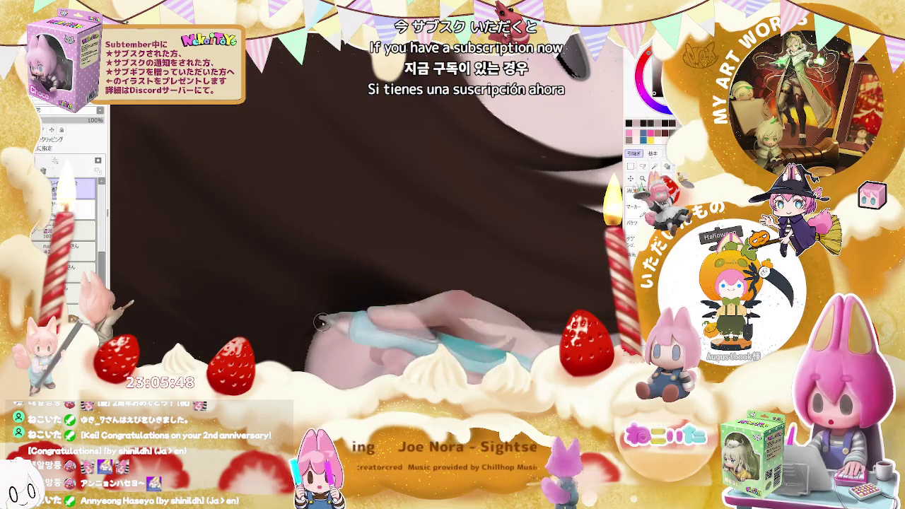
{"action": "scroll", "coordinate": [361, 311], "scroll_direction": "down", "scroll_amount": 1}
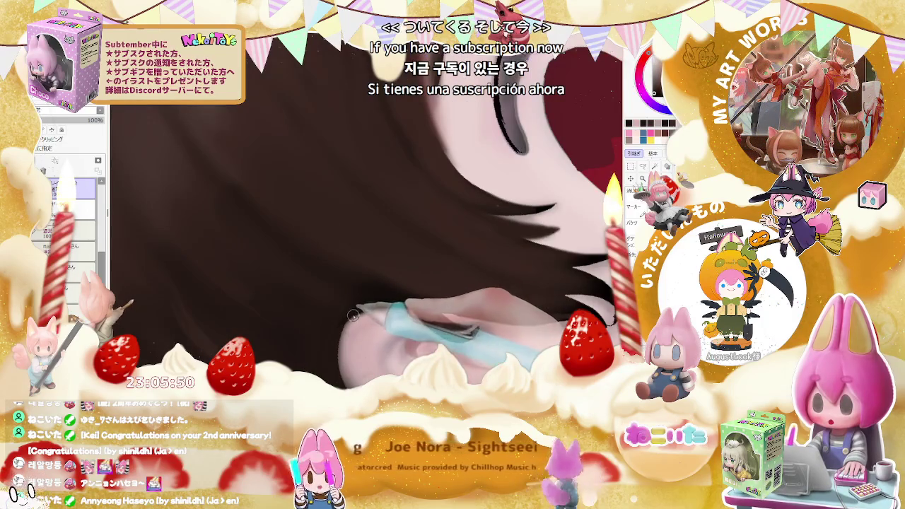
{"action": "scroll", "coordinate": [354, 314], "scroll_direction": "down", "scroll_amount": 1}
{"action": "scroll", "coordinate": [382, 321], "scroll_direction": "down", "scroll_amount": 1}
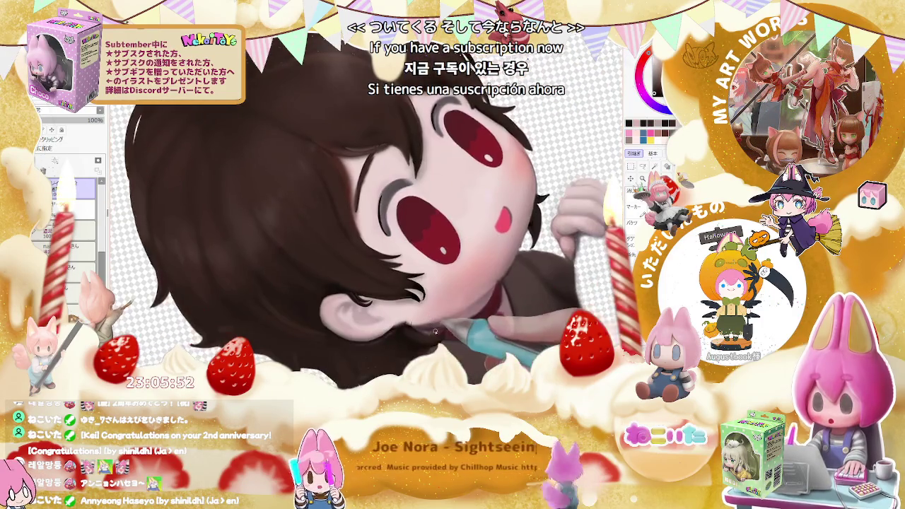
{"action": "scroll", "coordinate": [437, 325], "scroll_direction": "up", "scroll_amount": 1}
{"action": "scroll", "coordinate": [440, 315], "scroll_direction": "up", "scroll_amount": 1}
{"action": "scroll", "coordinate": [444, 300], "scroll_direction": "up", "scroll_amount": 1}
{"action": "scroll", "coordinate": [448, 286], "scroll_direction": "up", "scroll_amount": 2}
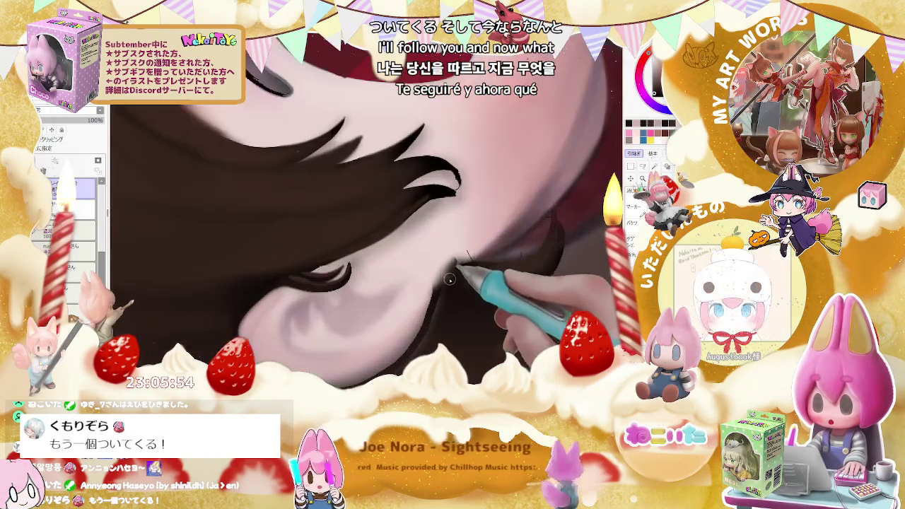
{"action": "scroll", "coordinate": [440, 300], "scroll_direction": "down", "scroll_amount": 1}
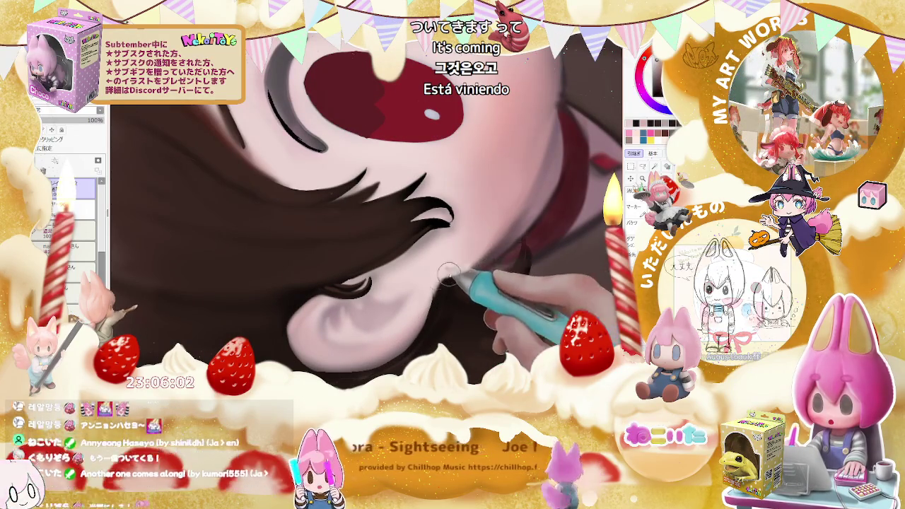
{"action": "scroll", "coordinate": [494, 276], "scroll_direction": "down", "scroll_amount": 3}
Reset the canvas rotation and zoom to view the whole head
{"action": "key", "text": "ctrl+0"}
{"action": "scroll", "coordinate": [478, 311], "scroll_direction": "up", "scroll_amount": 2}
{"action": "scroll", "coordinate": [478, 311], "scroll_direction": "up", "scroll_amount": 2}
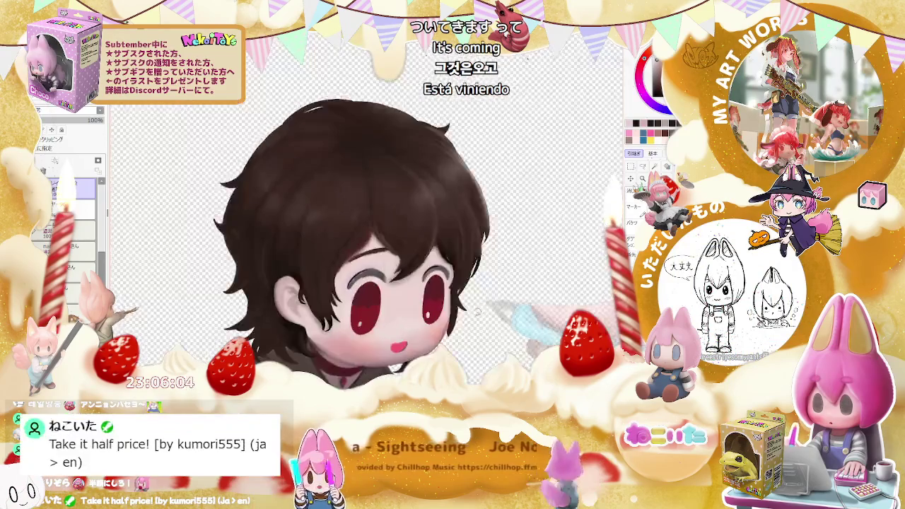
{"action": "scroll", "coordinate": [237, 282], "scroll_direction": "up", "scroll_amount": 1}
{"action": "scroll", "coordinate": [236, 283], "scroll_direction": "up", "scroll_amount": 2}
{"action": "scroll", "coordinate": [236, 283], "scroll_direction": "up", "scroll_amount": 2}
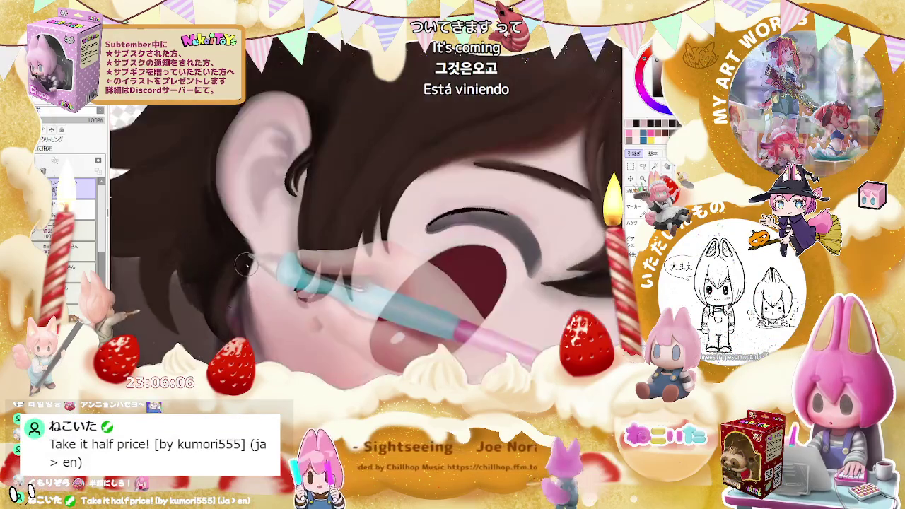
{"action": "scroll", "coordinate": [236, 282], "scroll_direction": "up", "scroll_amount": 1}
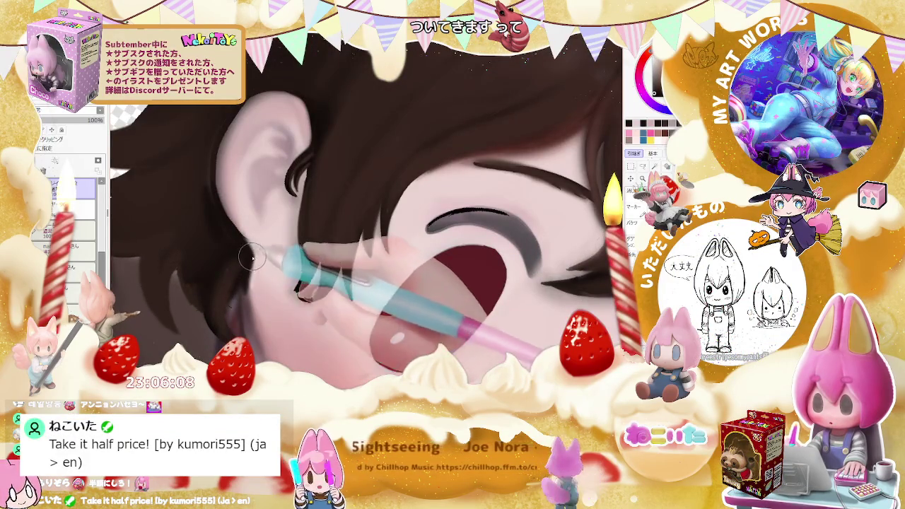
{"action": "scroll", "coordinate": [253, 259], "scroll_direction": "down", "scroll_amount": 1}
{"action": "scroll", "coordinate": [354, 297], "scroll_direction": "down", "scroll_amount": 2}
{"action": "scroll", "coordinate": [455, 327], "scroll_direction": "down", "scroll_amount": 2}
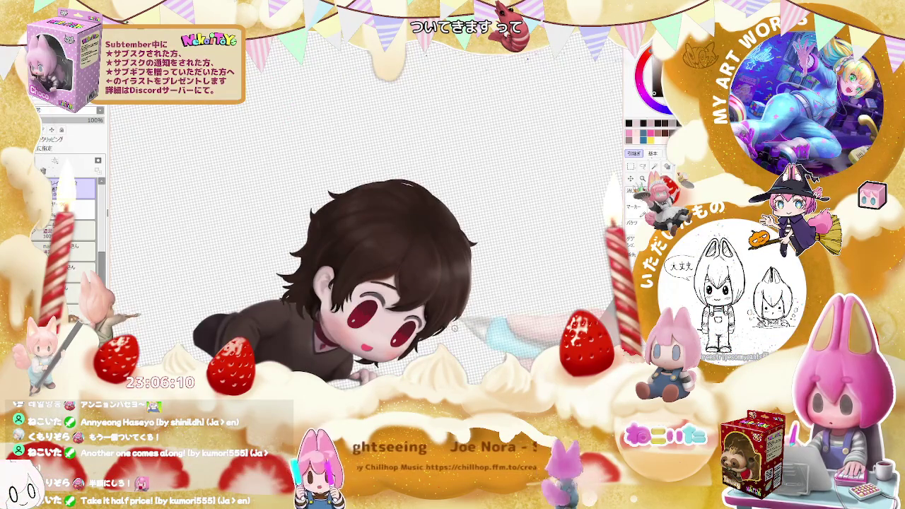
Tilt and zoom in on the ear, enlarge the brush, and paint soft pink shading there
{"action": "key", "text": "Delete"}
{"action": "key", "text": "Delete"}
{"action": "key", "text": "Delete"}
{"action": "scroll", "coordinate": [267, 251], "scroll_direction": "up", "scroll_amount": 3}
{"action": "scroll", "coordinate": [268, 251], "scroll_direction": "up", "scroll_amount": 2}
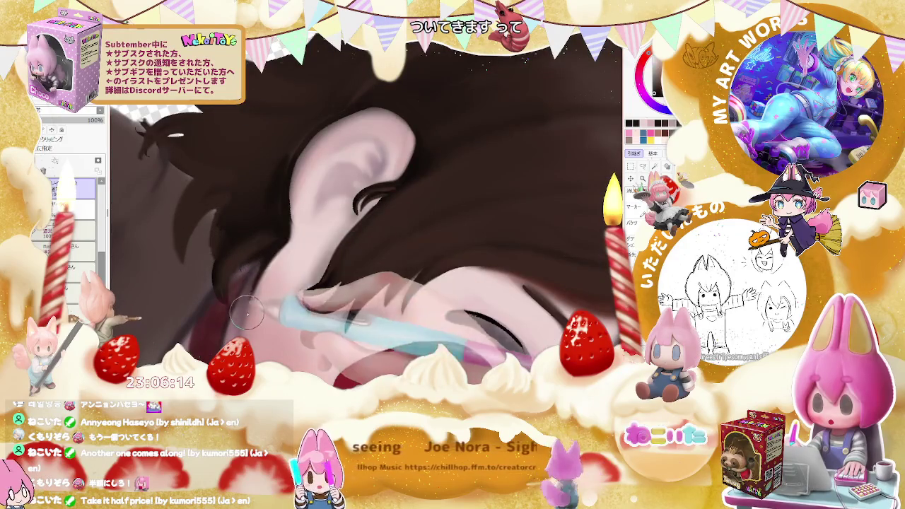
{"action": "scroll", "coordinate": [246, 312], "scroll_direction": "down", "scroll_amount": 2}
{"action": "scroll", "coordinate": [353, 311], "scroll_direction": "down", "scroll_amount": 2}
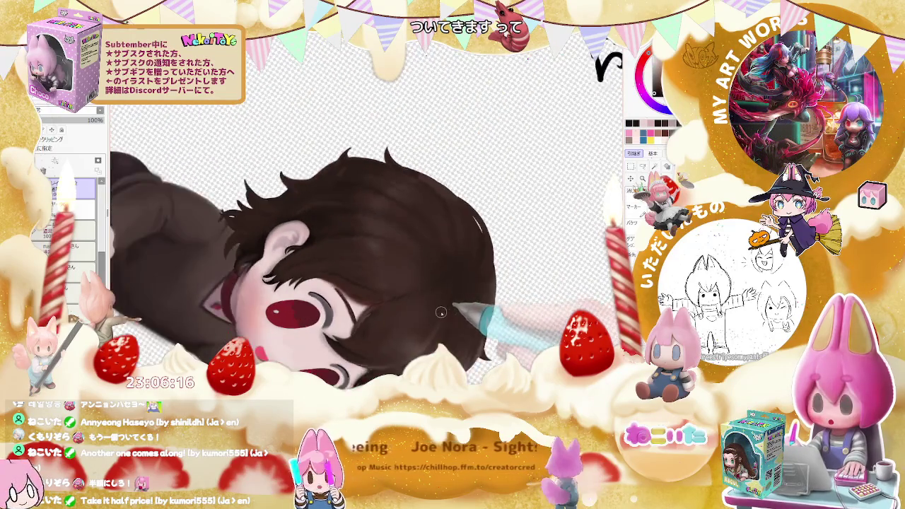
{"action": "scroll", "coordinate": [262, 242], "scroll_direction": "up", "scroll_amount": 2}
{"action": "scroll", "coordinate": [234, 234], "scroll_direction": "up", "scroll_amount": 2}
{"action": "scroll", "coordinate": [240, 260], "scroll_direction": "up", "scroll_amount": 2}
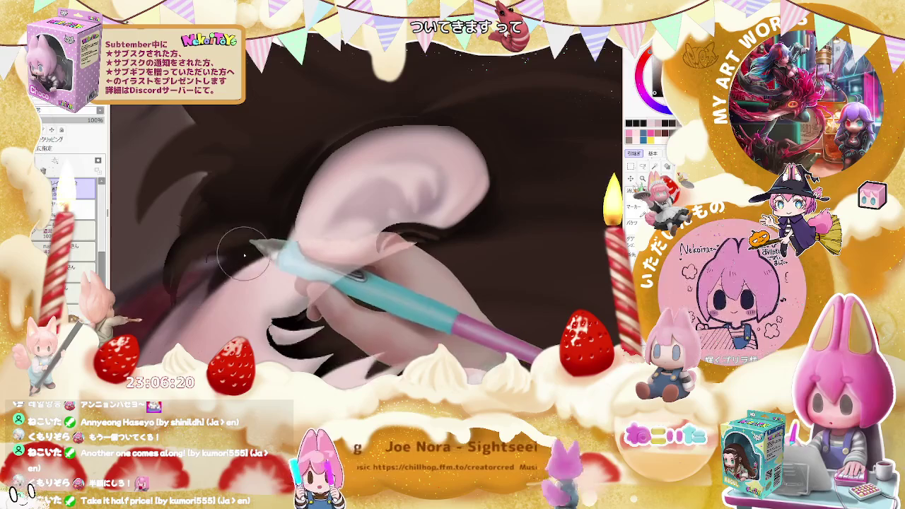
{"action": "scroll", "coordinate": [197, 260], "scroll_direction": "up", "scroll_amount": 1}
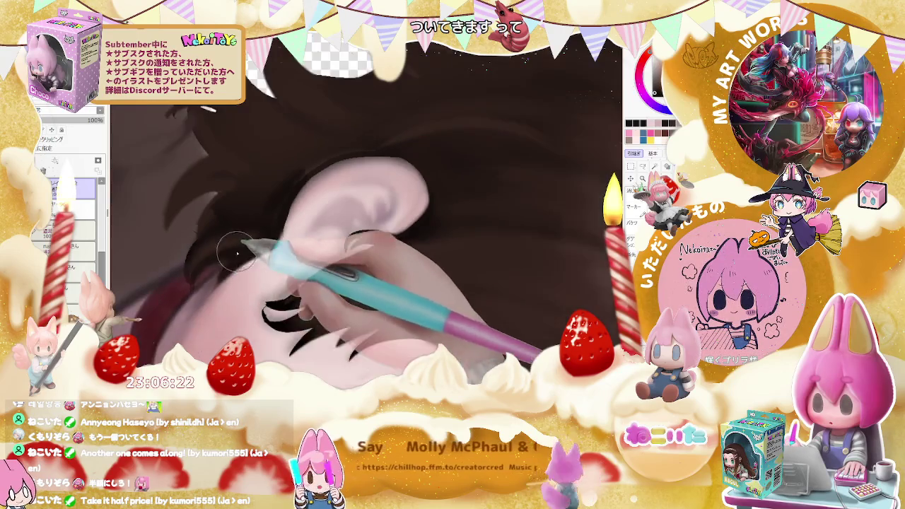
{"action": "key", "text": "bracketright"}
{"action": "key", "text": "bracketright"}
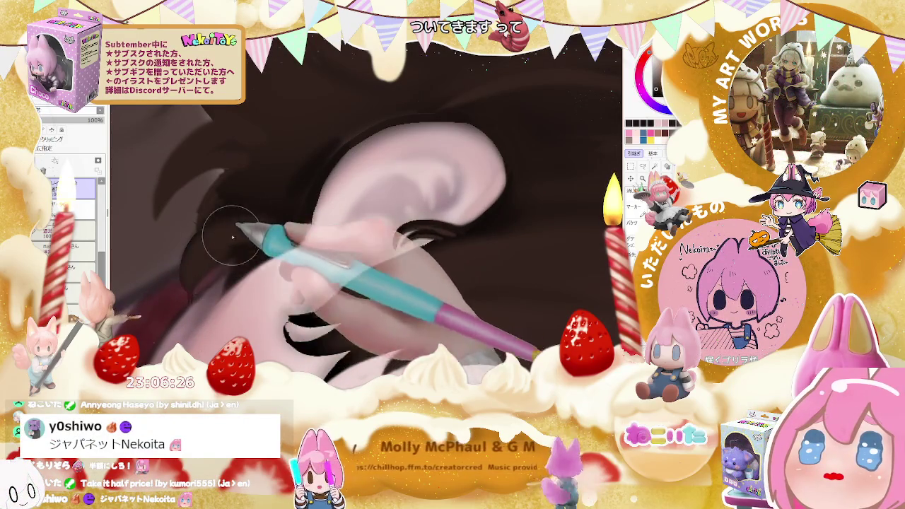
{"action": "scroll", "coordinate": [241, 234], "scroll_direction": "down", "scroll_amount": 1}
{"action": "scroll", "coordinate": [281, 229], "scroll_direction": "down", "scroll_amount": 1}
{"action": "scroll", "coordinate": [281, 229], "scroll_direction": "down", "scroll_amount": 1}
{"action": "scroll", "coordinate": [281, 228], "scroll_direction": "down", "scroll_amount": 1}
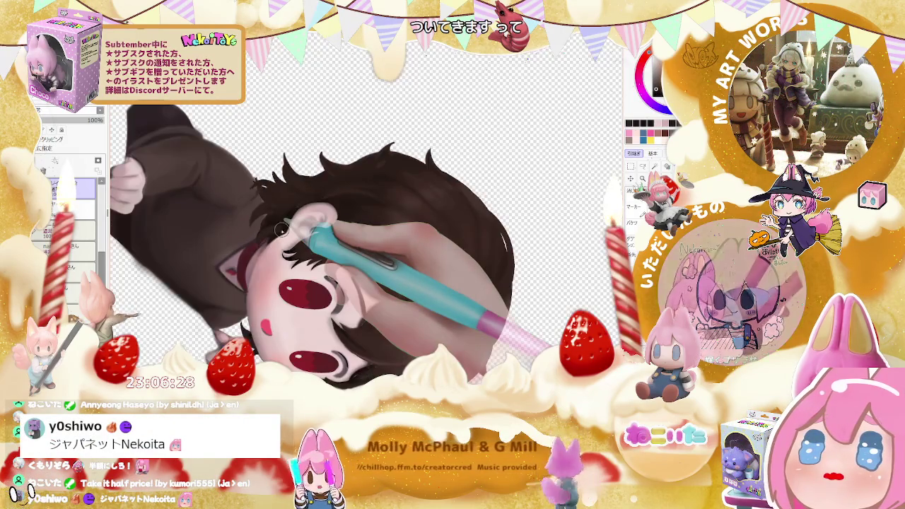
Paint lighter pink shading across the ear, panning to keep the eye in view
{"action": "scroll", "coordinate": [281, 228], "scroll_direction": "up", "scroll_amount": 1}
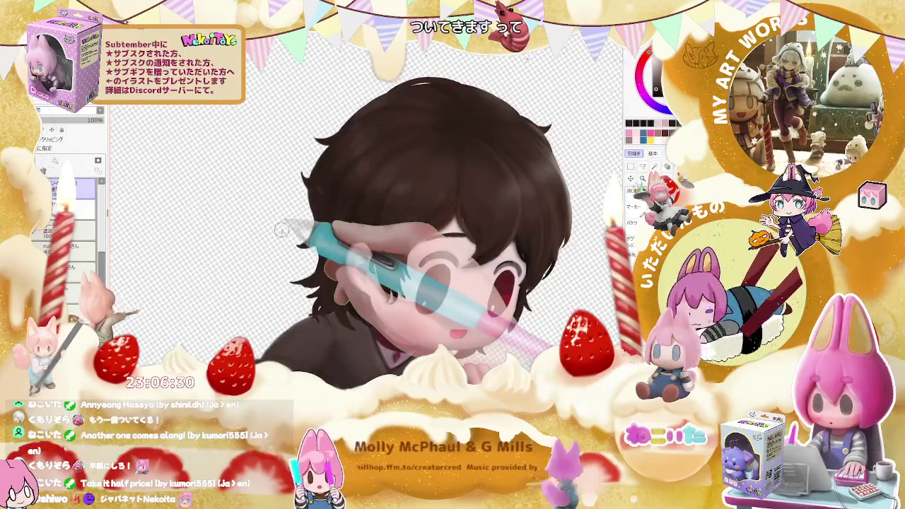
{"action": "scroll", "coordinate": [346, 286], "scroll_direction": "up", "scroll_amount": 1}
{"action": "scroll", "coordinate": [409, 345], "scroll_direction": "up", "scroll_amount": 1}
{"action": "left_click_drag", "start_coordinate": [408, 345], "coordinate": [289, 245]}
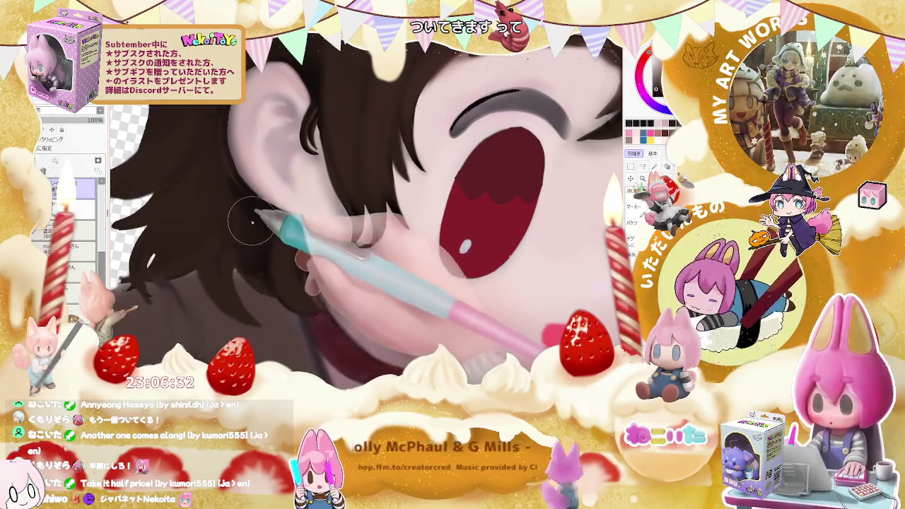
{"action": "scroll", "coordinate": [282, 296], "scroll_direction": "down", "scroll_amount": 1}
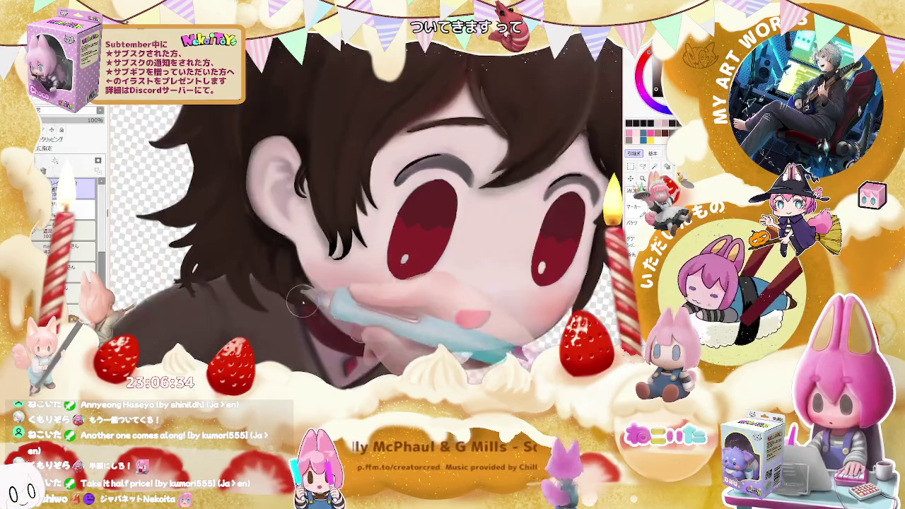
{"action": "scroll", "coordinate": [282, 295], "scroll_direction": "down", "scroll_amount": 1}
{"action": "scroll", "coordinate": [297, 294], "scroll_direction": "down", "scroll_amount": 1}
{"action": "scroll", "coordinate": [313, 292], "scroll_direction": "up", "scroll_amount": 1}
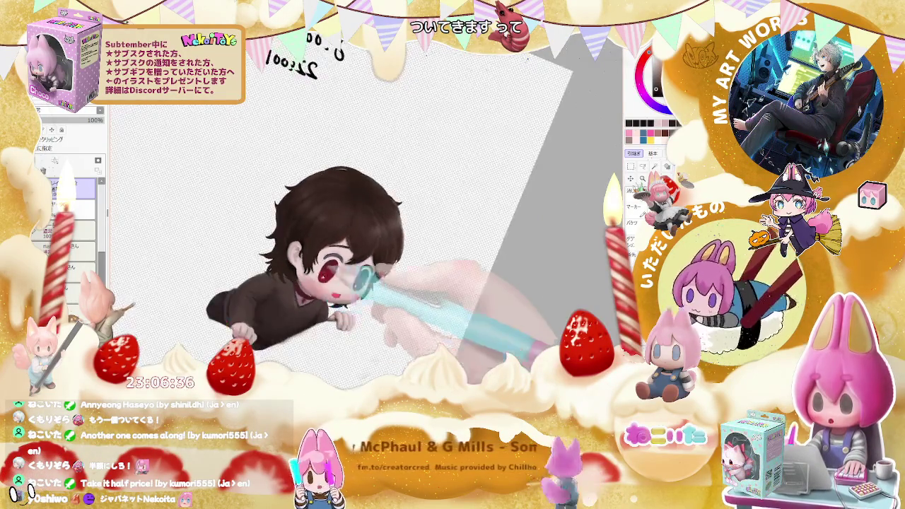
{"action": "scroll", "coordinate": [282, 288], "scroll_direction": "up", "scroll_amount": 2}
{"action": "scroll", "coordinate": [248, 283], "scroll_direction": "up", "scroll_amount": 1}
{"action": "scroll", "coordinate": [213, 280], "scroll_direction": "up", "scroll_amount": 1}
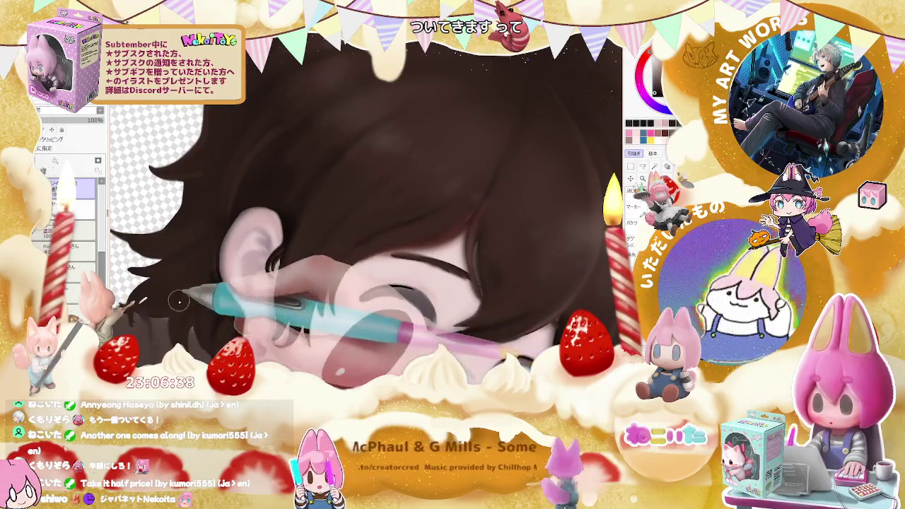
{"action": "scroll", "coordinate": [179, 301], "scroll_direction": "up", "scroll_amount": 1}
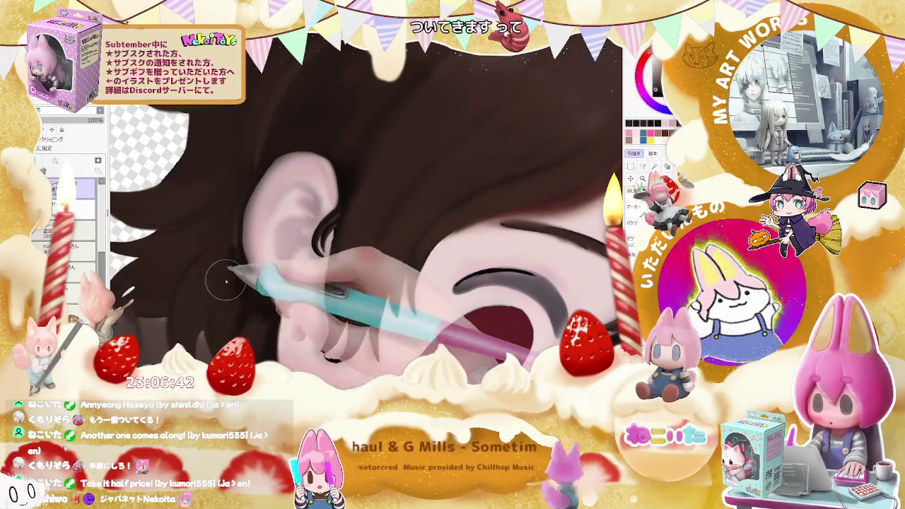
{"action": "scroll", "coordinate": [223, 296], "scroll_direction": "down", "scroll_amount": 2}
{"action": "scroll", "coordinate": [233, 297], "scroll_direction": "down", "scroll_amount": 1}
{"action": "scroll", "coordinate": [247, 300], "scroll_direction": "down", "scroll_amount": 1}
{"action": "scroll", "coordinate": [264, 302], "scroll_direction": "up", "scroll_amount": 1}
{"action": "scroll", "coordinate": [269, 303], "scroll_direction": "up", "scroll_amount": 2}
{"action": "scroll", "coordinate": [237, 295], "scroll_direction": "up", "scroll_amount": 1}
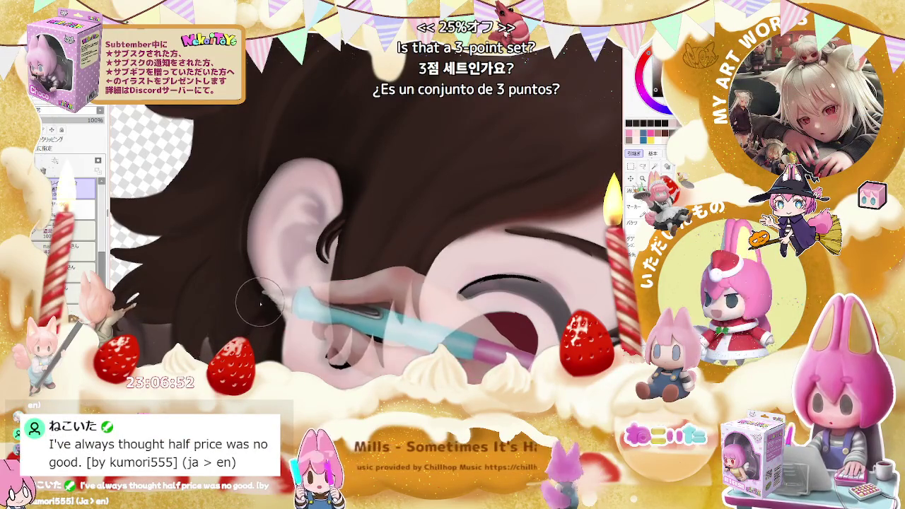
Enlarge the brush and blend broader shading over the ear's edge and surrounding hair
{"action": "left_click_drag", "start_coordinate": [247, 319], "coordinate": [250, 299]}
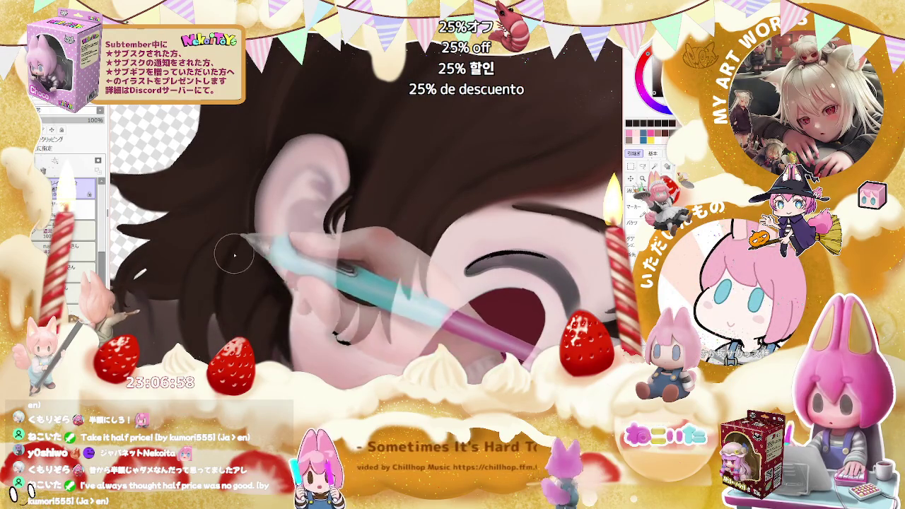
{"action": "key", "text": "bracketright"}
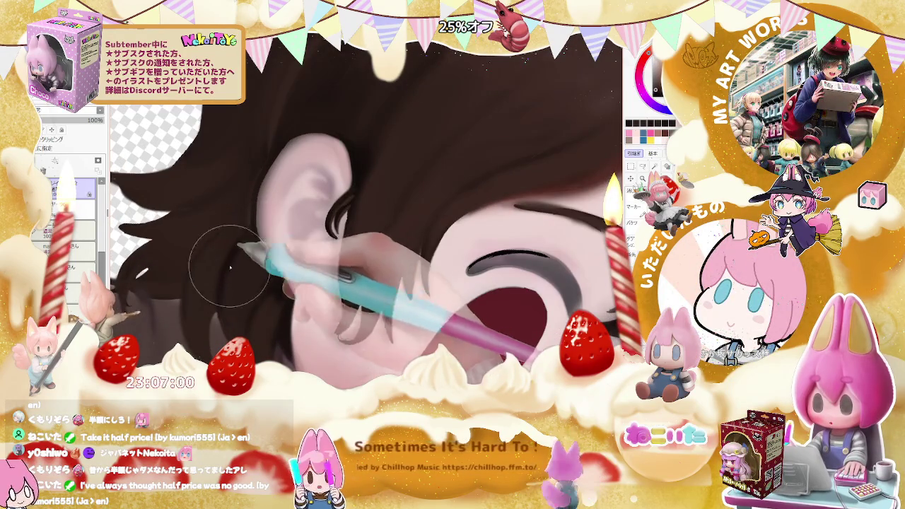
{"action": "left_click_drag", "start_coordinate": [237, 255], "coordinate": [230, 292]}
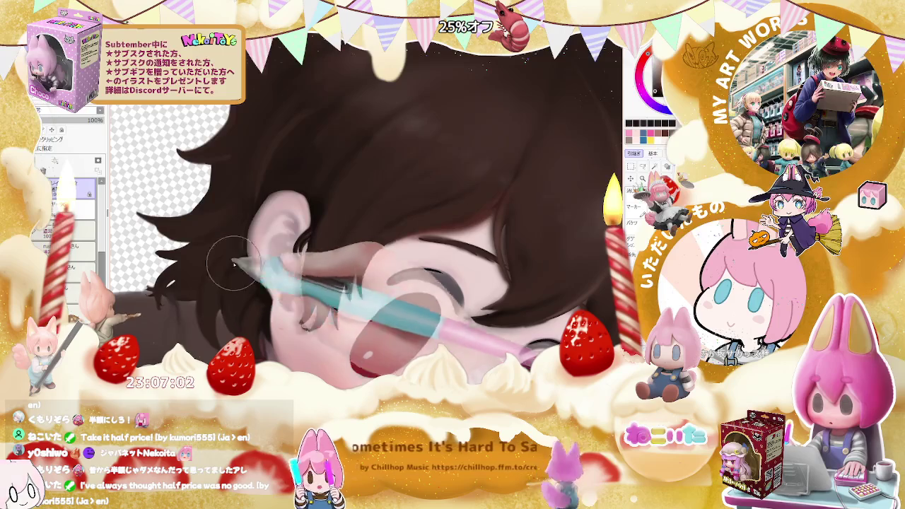
{"action": "scroll", "coordinate": [226, 256], "scroll_direction": "up", "scroll_amount": 1}
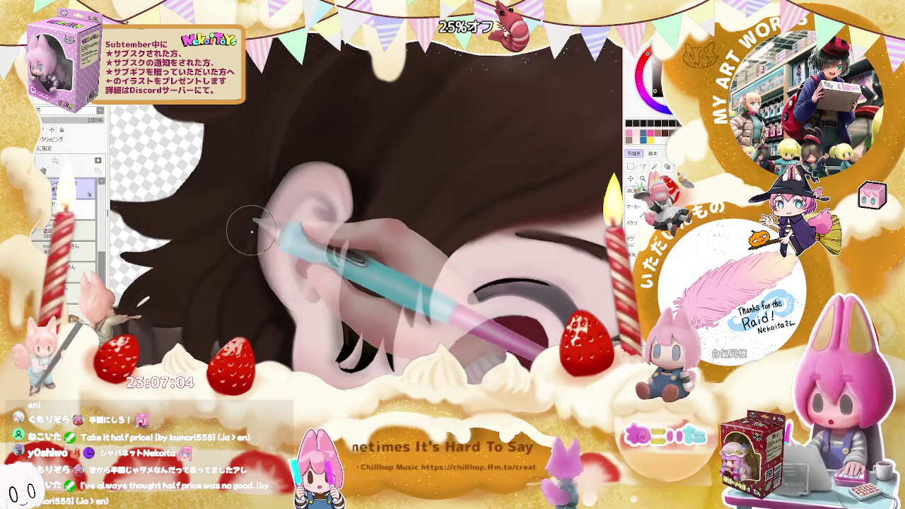
{"action": "scroll", "coordinate": [250, 255], "scroll_direction": "up", "scroll_amount": 1}
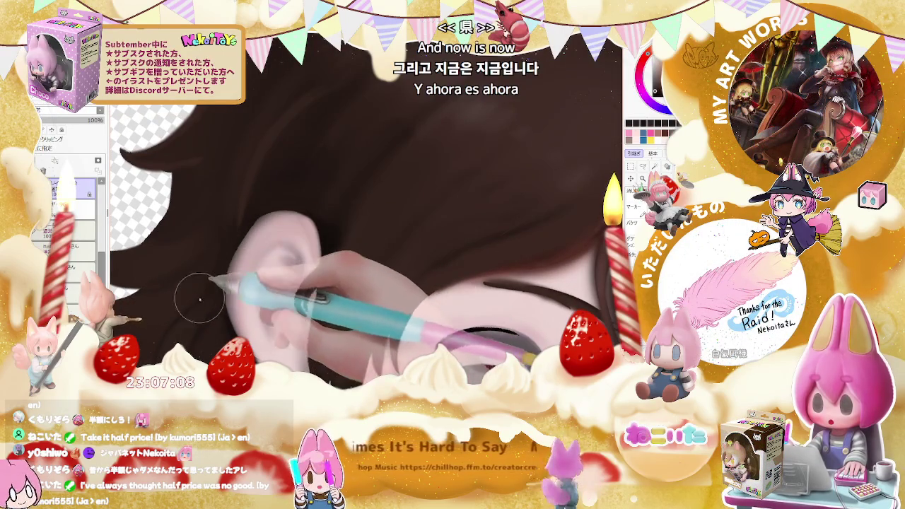
{"action": "scroll", "coordinate": [212, 254], "scroll_direction": "down", "scroll_amount": 5}
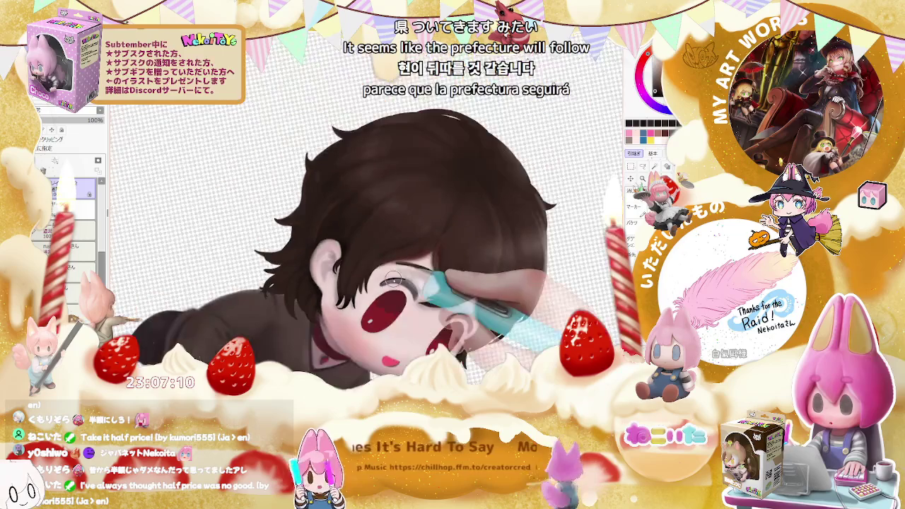
Reset the canvas upright, enlarge the brush twice, and paint hair strands and lighter highlights
{"action": "key", "text": "Home"}
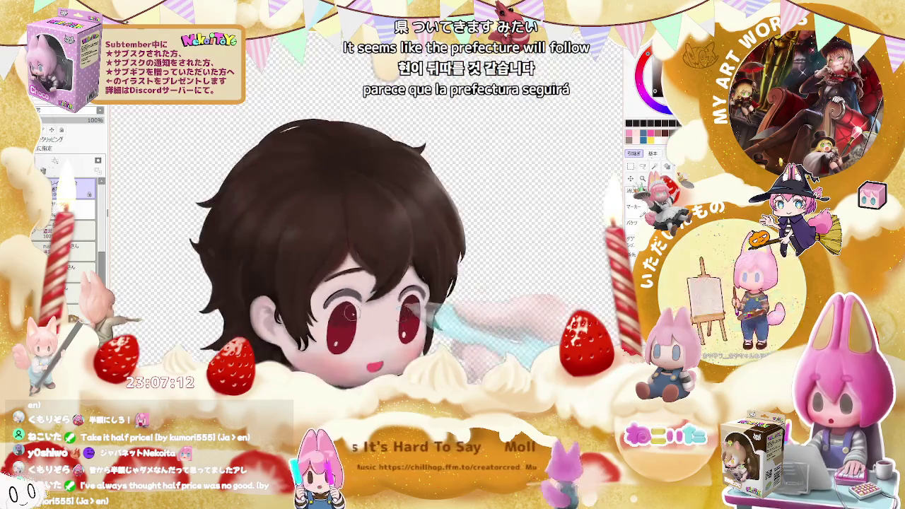
{"action": "scroll", "coordinate": [348, 313], "scroll_direction": "up", "scroll_amount": 3}
{"action": "scroll", "coordinate": [249, 246], "scroll_direction": "up", "scroll_amount": 2}
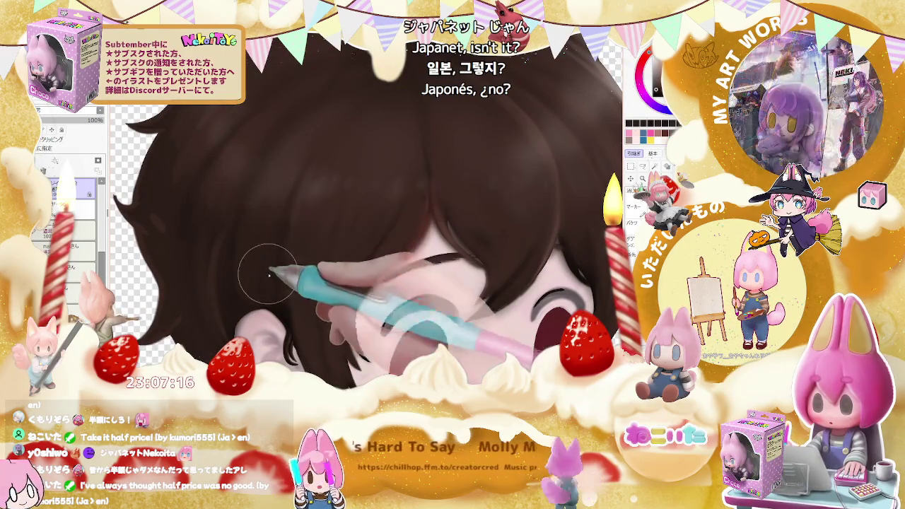
{"action": "scroll", "coordinate": [279, 228], "scroll_direction": "down", "scroll_amount": 5}
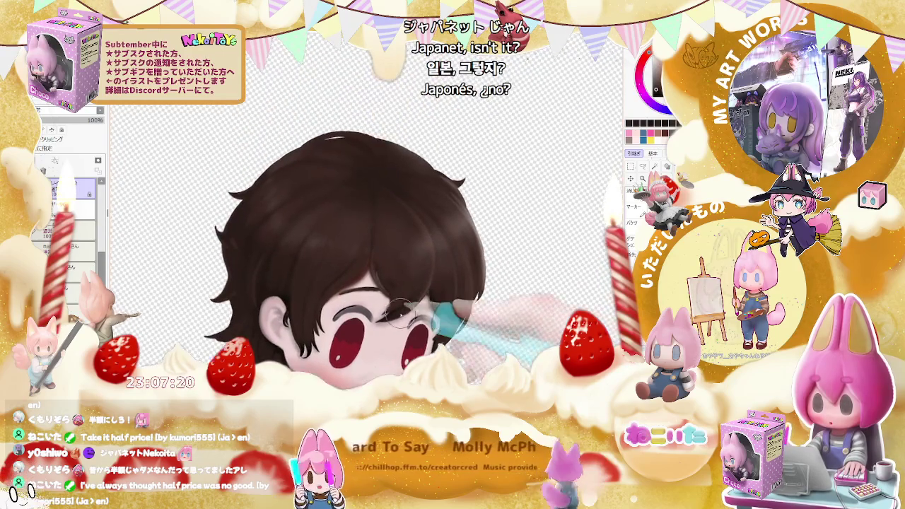
{"action": "scroll", "coordinate": [247, 262], "scroll_direction": "up", "scroll_amount": 5}
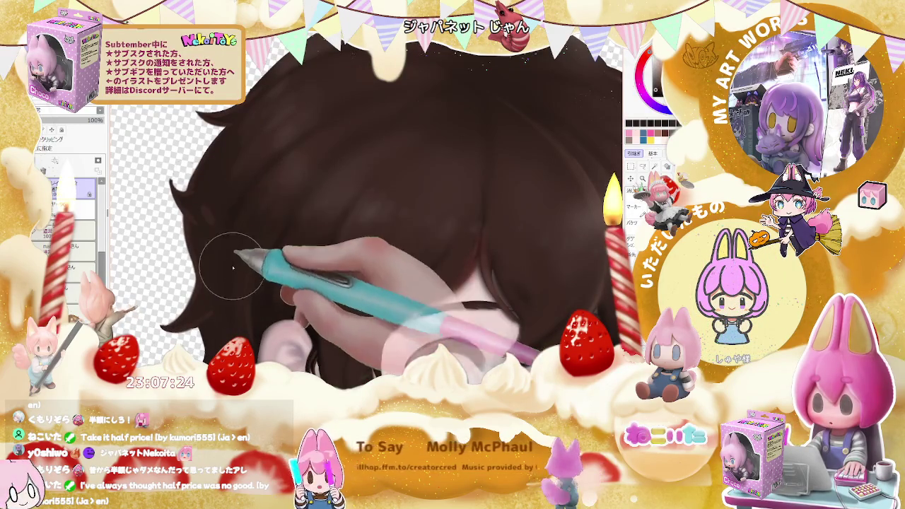
{"action": "key", "text": "bracketright"}
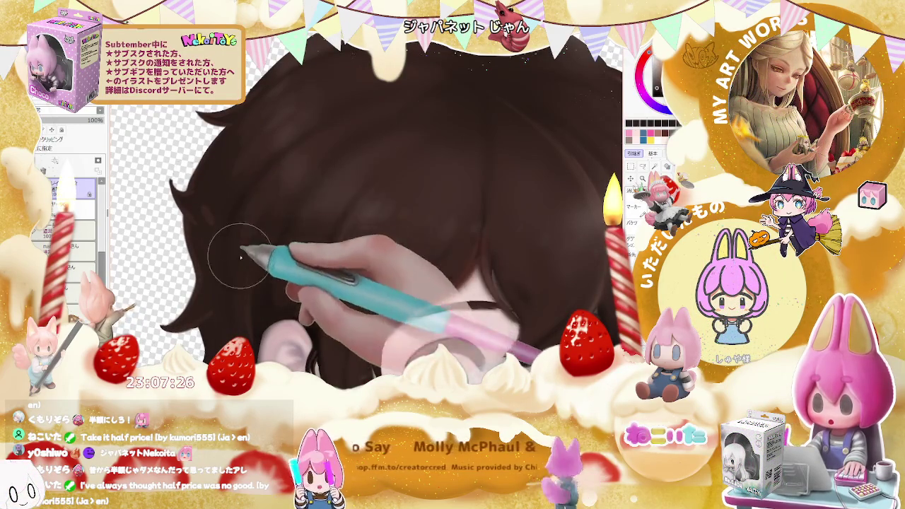
{"action": "key", "text": "bracketright"}
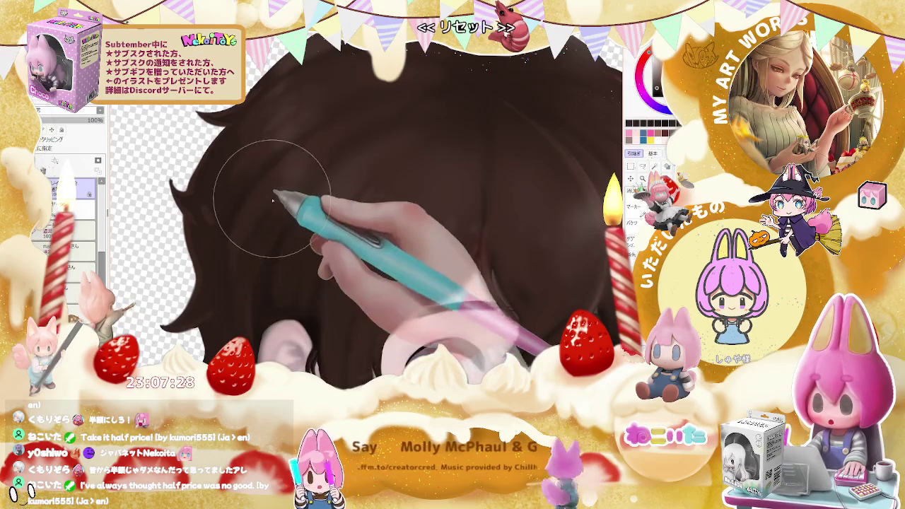
{"action": "scroll", "coordinate": [252, 262], "scroll_direction": "down", "scroll_amount": 3}
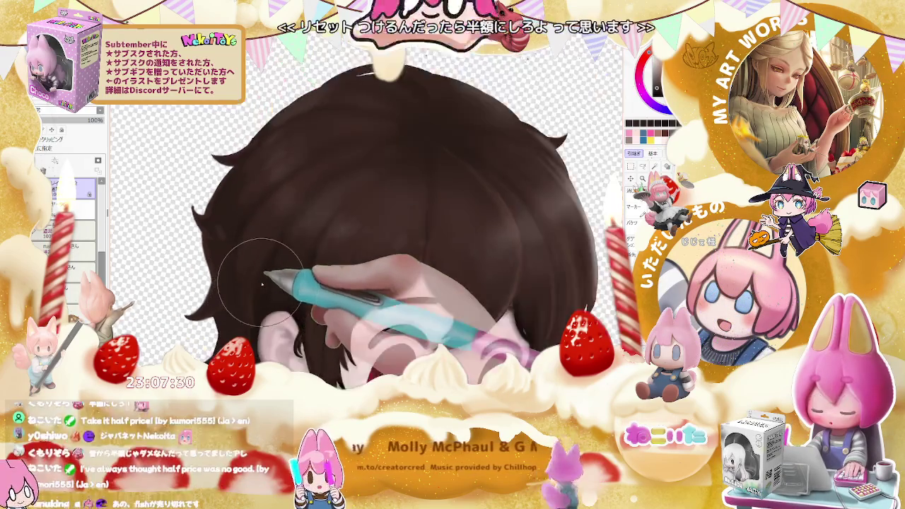
{"action": "scroll", "coordinate": [243, 262], "scroll_direction": "down", "scroll_amount": 3}
{"action": "scroll", "coordinate": [484, 311], "scroll_direction": "down", "scroll_amount": 2}
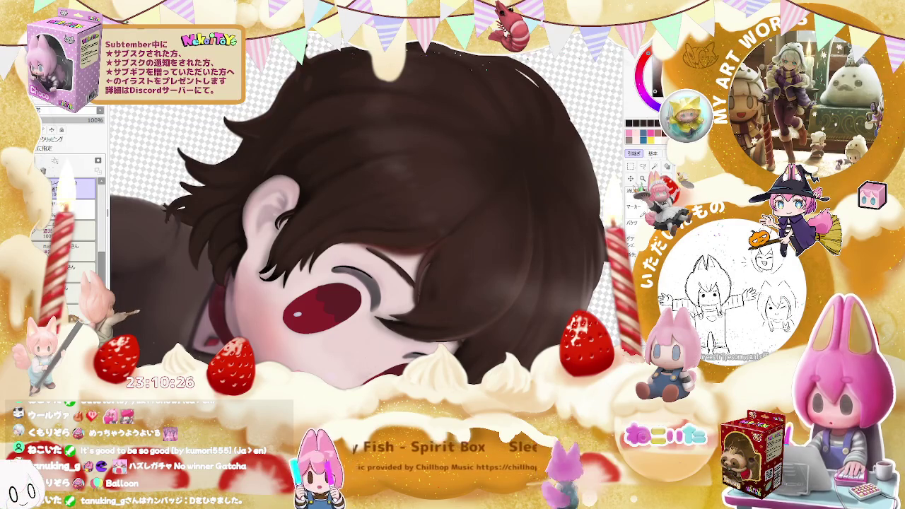
{"action": "scroll", "coordinate": [213, 260], "scroll_direction": "up", "scroll_amount": 3}
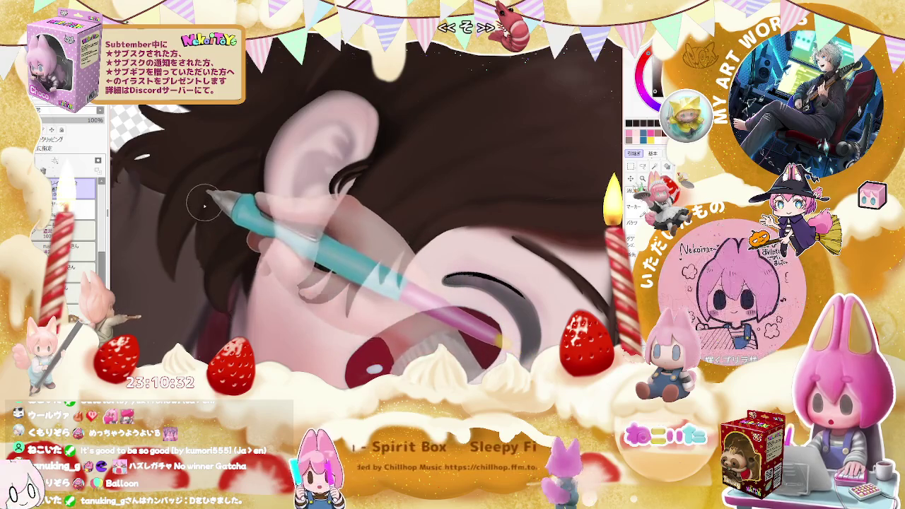
Paint fine dark hair strands around the ear, zooming in and out to check them
{"action": "left_click_drag", "start_coordinate": [225, 185], "coordinate": [224, 303]}
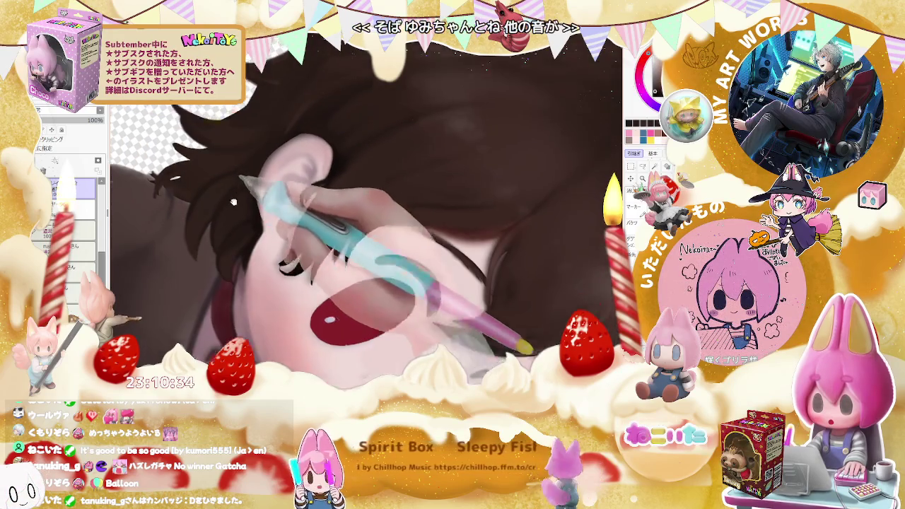
{"action": "scroll", "coordinate": [224, 302], "scroll_direction": "up", "scroll_amount": 2}
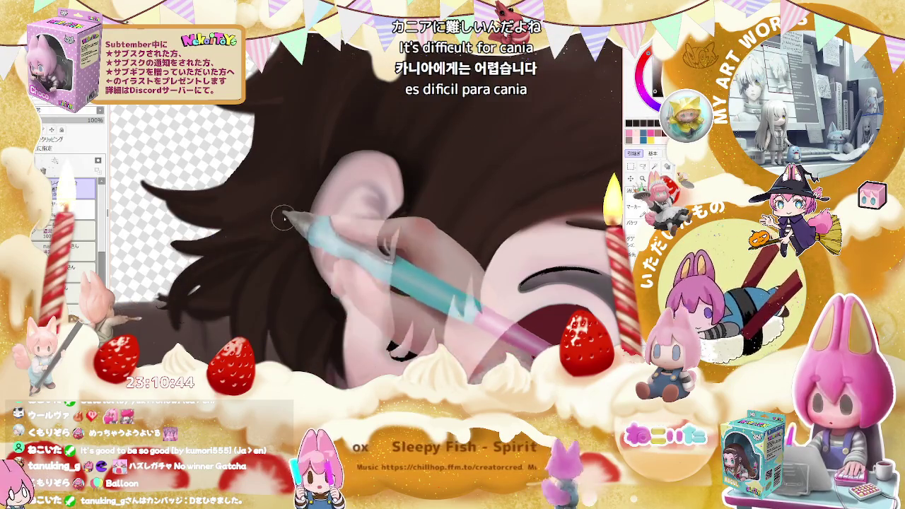
{"action": "scroll", "coordinate": [282, 218], "scroll_direction": "down", "scroll_amount": 3}
{"action": "scroll", "coordinate": [284, 212], "scroll_direction": "down", "scroll_amount": 2}
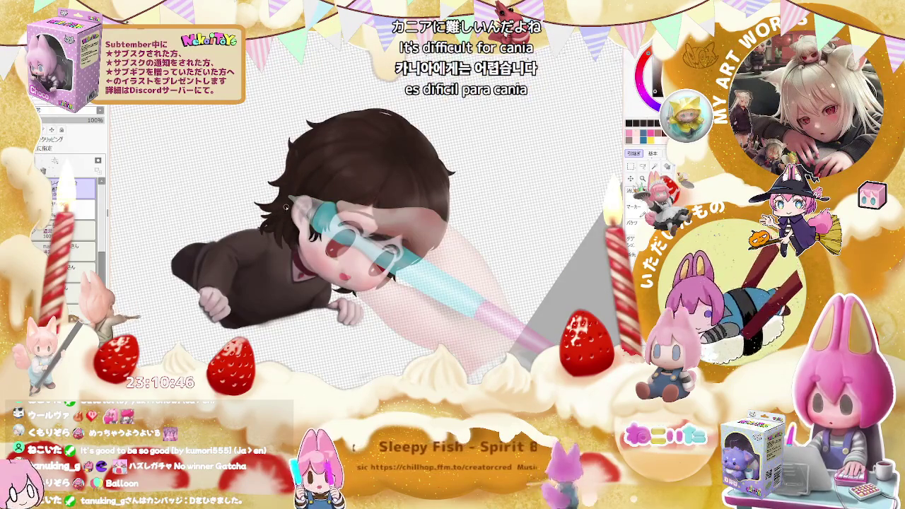
{"action": "scroll", "coordinate": [288, 205], "scroll_direction": "up", "scroll_amount": 5}
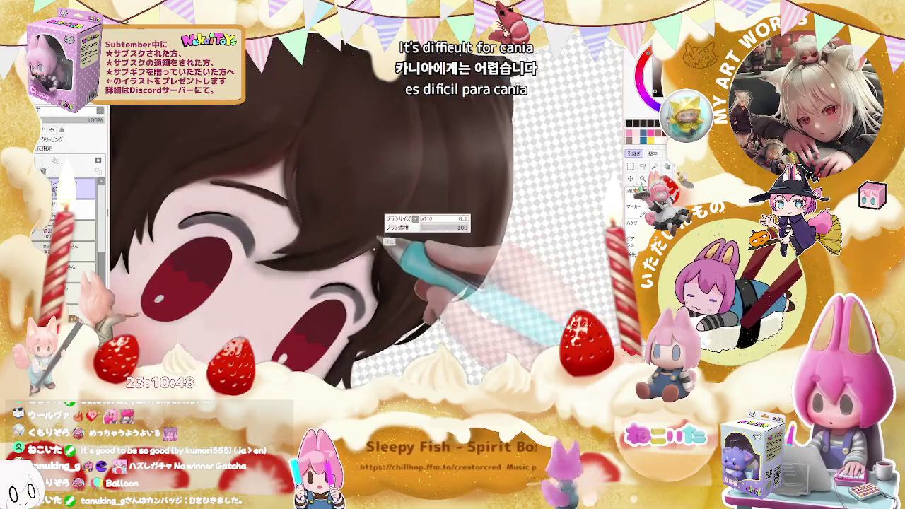
{"action": "scroll", "coordinate": [409, 205], "scroll_direction": "down", "scroll_amount": 1}
{"action": "scroll", "coordinate": [410, 219], "scroll_direction": "down", "scroll_amount": 2}
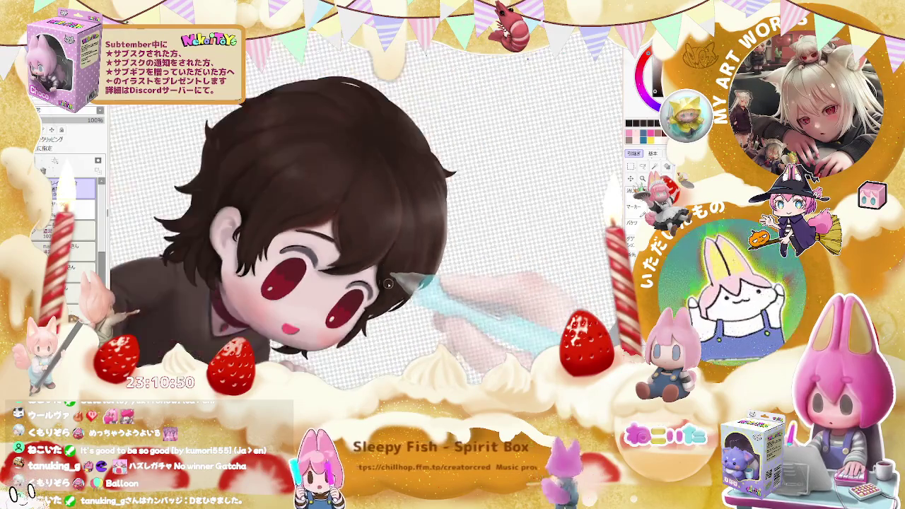
{"action": "scroll", "coordinate": [411, 247], "scroll_direction": "down", "scroll_amount": 2}
{"action": "scroll", "coordinate": [412, 272], "scroll_direction": "down", "scroll_amount": 1}
{"action": "scroll", "coordinate": [410, 283], "scroll_direction": "up", "scroll_amount": 1}
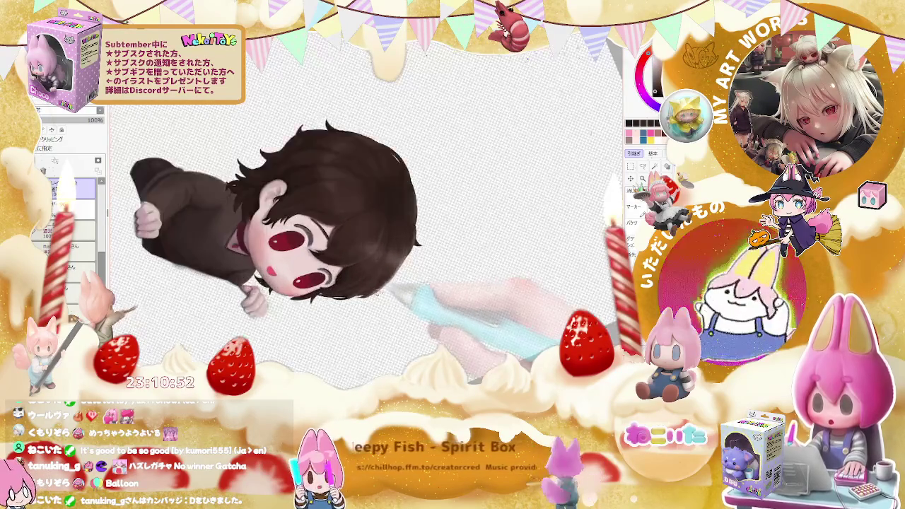
{"action": "scroll", "coordinate": [404, 289], "scroll_direction": "up", "scroll_amount": 2}
{"action": "scroll", "coordinate": [320, 260], "scroll_direction": "up", "scroll_amount": 2}
{"action": "scroll", "coordinate": [317, 258], "scroll_direction": "up", "scroll_amount": 1}
{"action": "scroll", "coordinate": [263, 290], "scroll_direction": "up", "scroll_amount": 1}
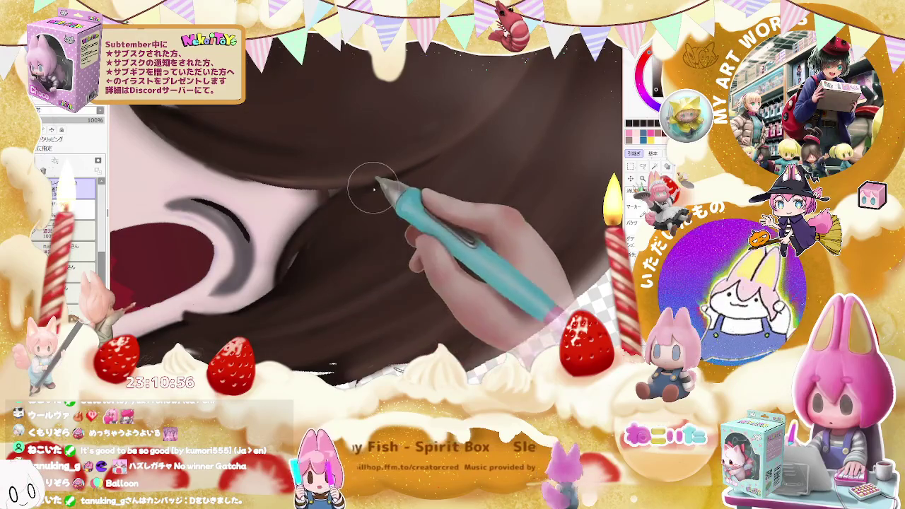
{"action": "scroll", "coordinate": [424, 174], "scroll_direction": "down", "scroll_amount": 1}
With the head rotated upright, add soft shading to the hair framing the face
{"action": "left_click_drag", "start_coordinate": [450, 166], "coordinate": [344, 311]}
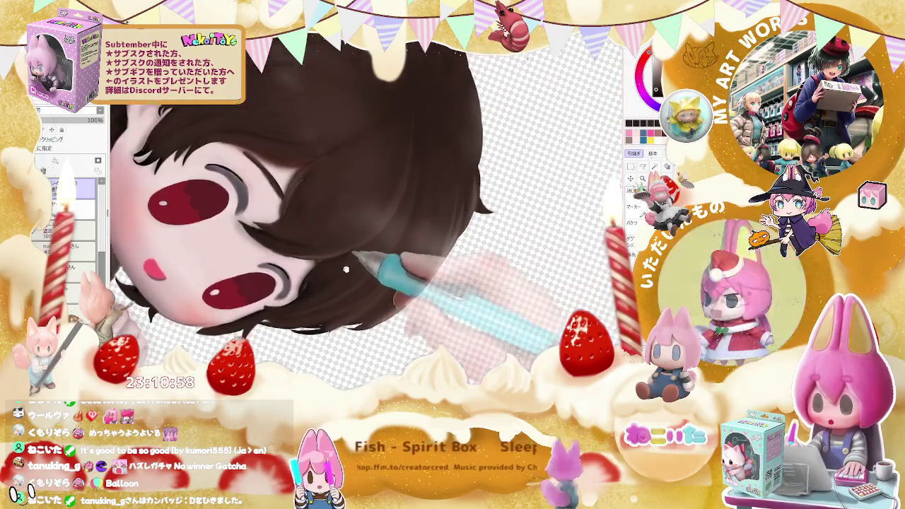
{"action": "scroll", "coordinate": [341, 311], "scroll_direction": "up", "scroll_amount": 1}
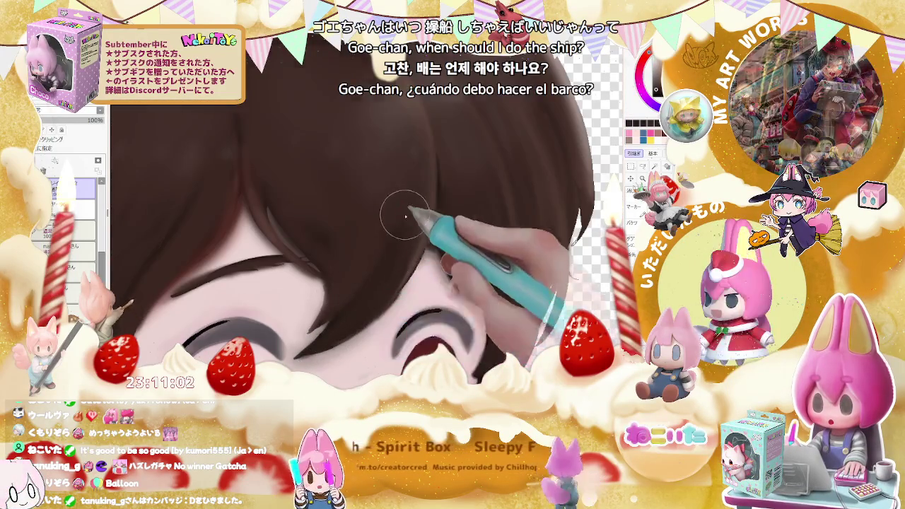
{"action": "scroll", "coordinate": [420, 210], "scroll_direction": "down", "scroll_amount": 2}
{"action": "scroll", "coordinate": [489, 295], "scroll_direction": "down", "scroll_amount": 2}
{"action": "scroll", "coordinate": [489, 294], "scroll_direction": "up", "scroll_amount": 1}
{"action": "scroll", "coordinate": [452, 261], "scroll_direction": "up", "scroll_amount": 1}
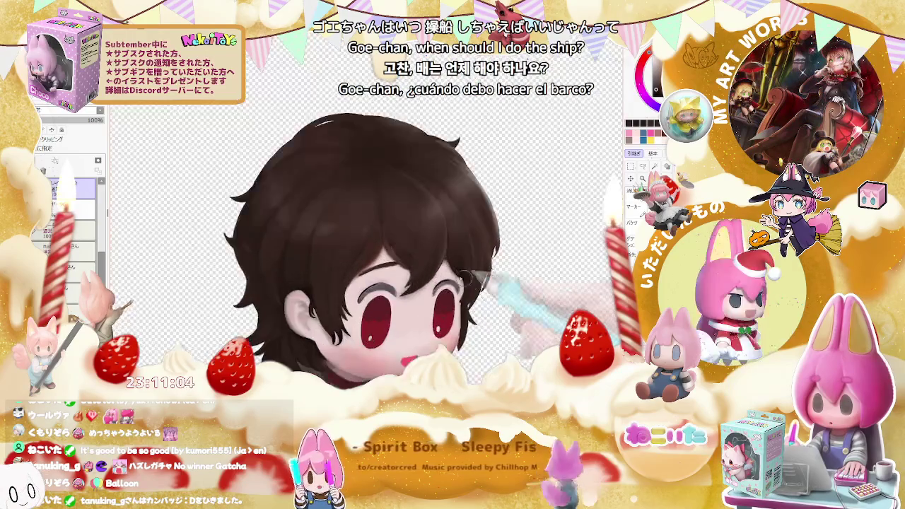
{"action": "scroll", "coordinate": [414, 227], "scroll_direction": "up", "scroll_amount": 2}
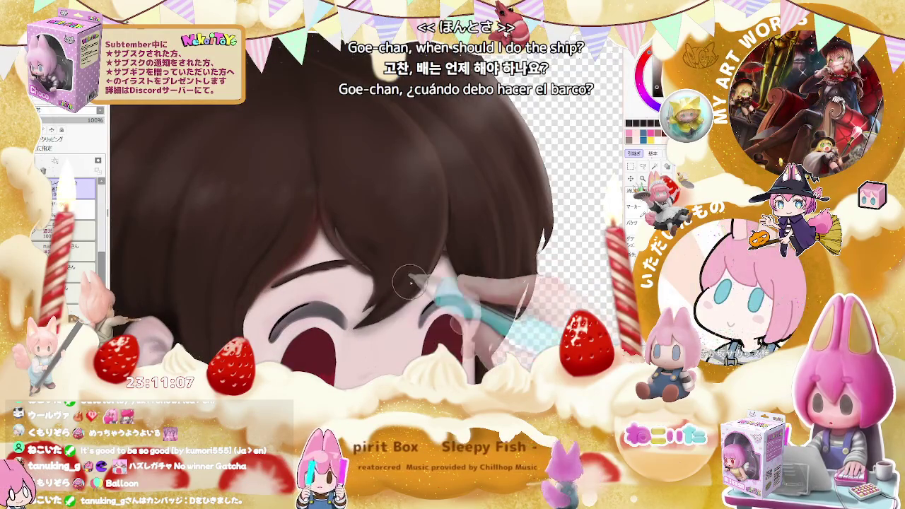
{"action": "scroll", "coordinate": [410, 282], "scroll_direction": "down", "scroll_amount": 1}
{"action": "scroll", "coordinate": [438, 272], "scroll_direction": "down", "scroll_amount": 1}
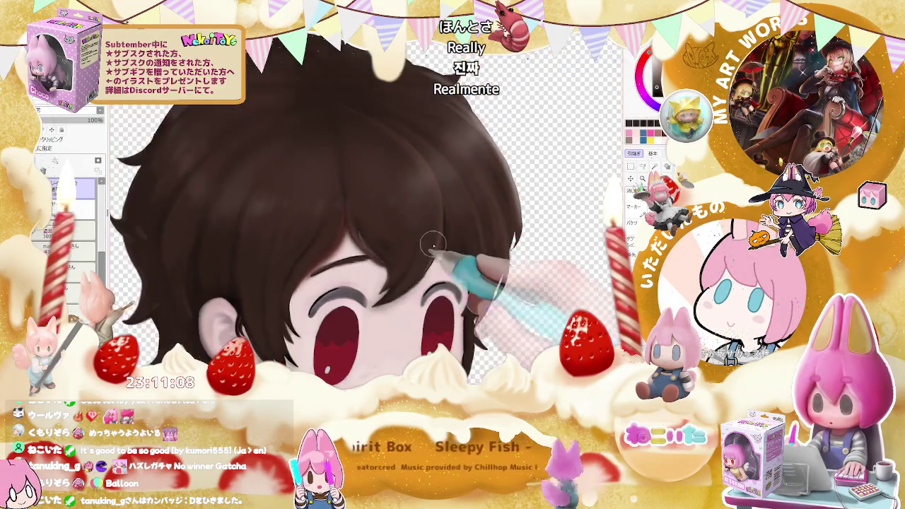
{"action": "scroll", "coordinate": [472, 261], "scroll_direction": "down", "scroll_amount": 2}
{"action": "scroll", "coordinate": [459, 296], "scroll_direction": "up", "scroll_amount": 1}
{"action": "scroll", "coordinate": [431, 293], "scroll_direction": "up", "scroll_amount": 1}
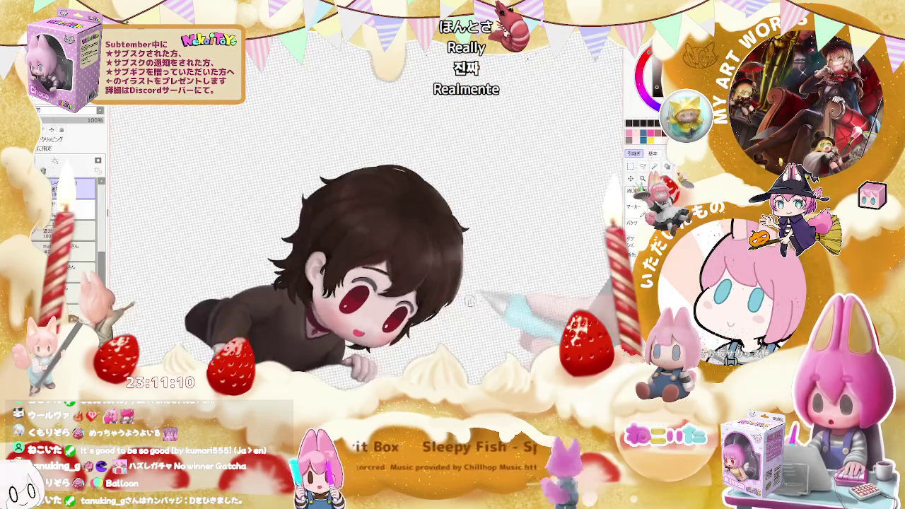
{"action": "scroll", "coordinate": [375, 286], "scroll_direction": "up", "scroll_amount": 2}
{"action": "scroll", "coordinate": [325, 281], "scroll_direction": "up", "scroll_amount": 1}
{"action": "scroll", "coordinate": [319, 280], "scroll_direction": "up", "scroll_amount": 1}
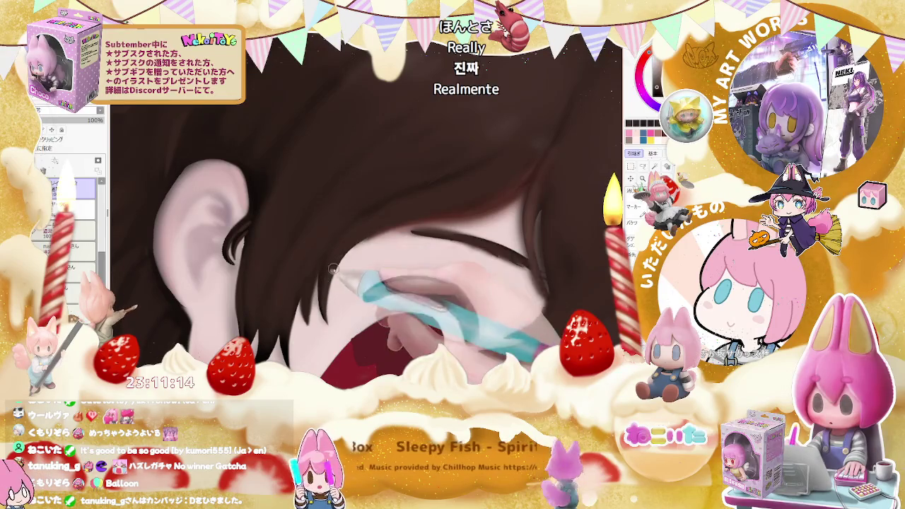
{"action": "scroll", "coordinate": [333, 269], "scroll_direction": "down", "scroll_amount": 1}
{"action": "scroll", "coordinate": [339, 265], "scroll_direction": "down", "scroll_amount": 2}
{"action": "scroll", "coordinate": [367, 249], "scroll_direction": "up", "scroll_amount": 3}
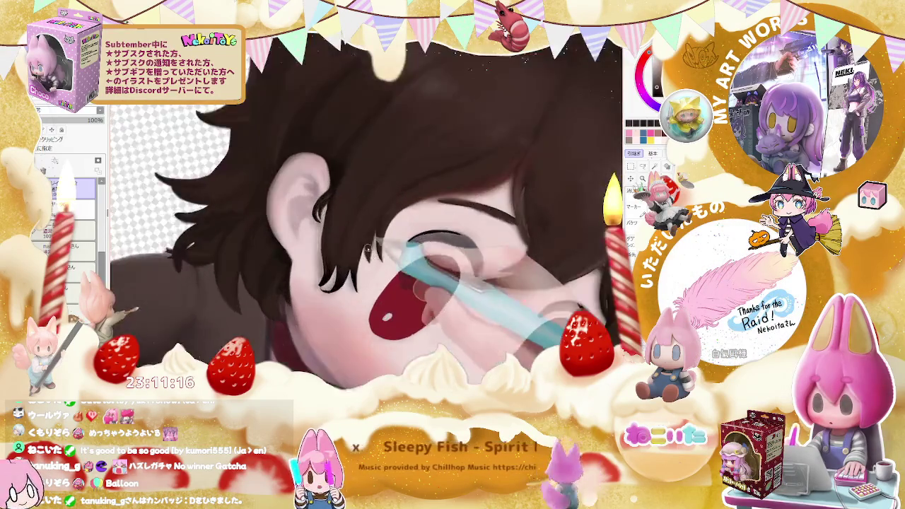
{"action": "scroll", "coordinate": [360, 254], "scroll_direction": "up", "scroll_amount": 1}
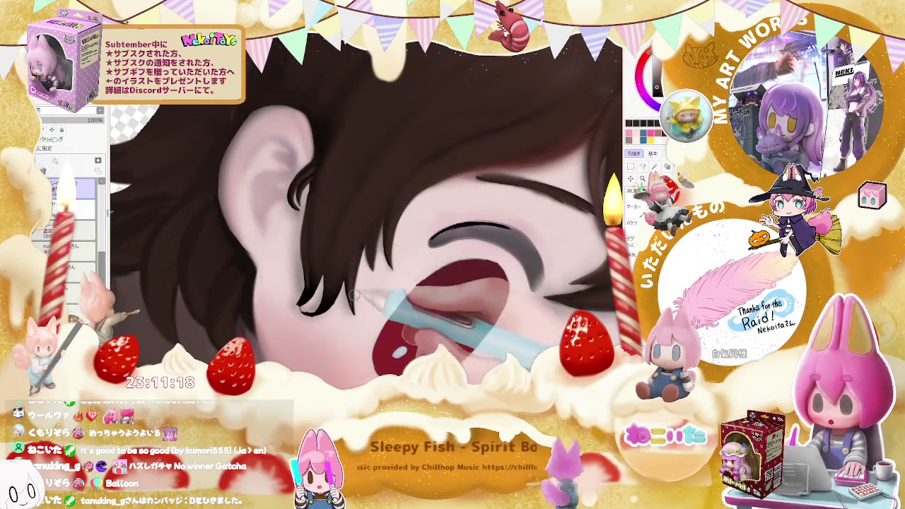
{"action": "scroll", "coordinate": [353, 309], "scroll_direction": "down", "scroll_amount": 2}
{"action": "scroll", "coordinate": [353, 309], "scroll_direction": "down", "scroll_amount": 2}
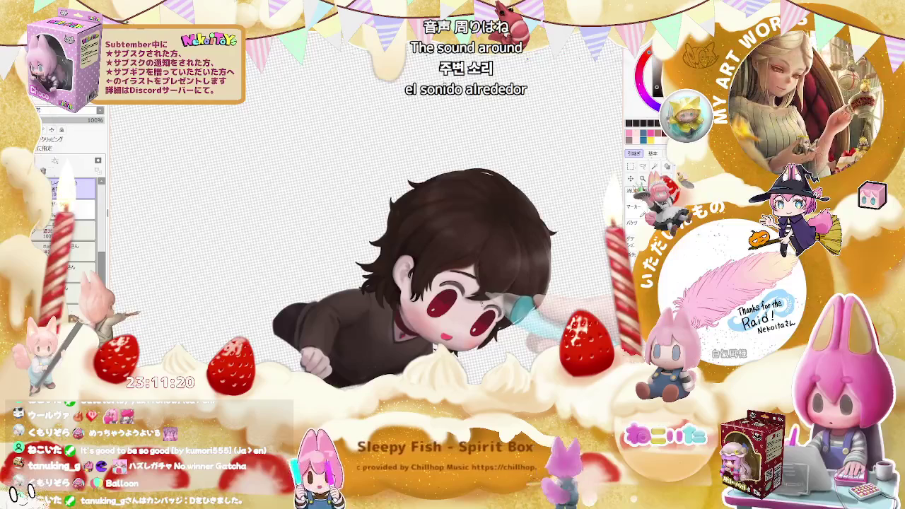
{"action": "scroll", "coordinate": [281, 290], "scroll_direction": "up", "scroll_amount": 2}
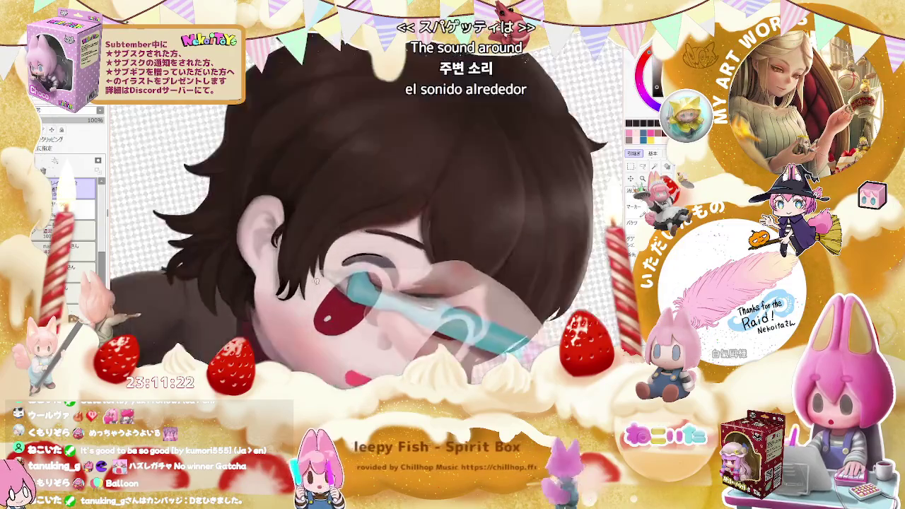
{"action": "scroll", "coordinate": [282, 289], "scroll_direction": "up", "scroll_amount": 1}
{"action": "scroll", "coordinate": [281, 290], "scroll_direction": "up", "scroll_amount": 1}
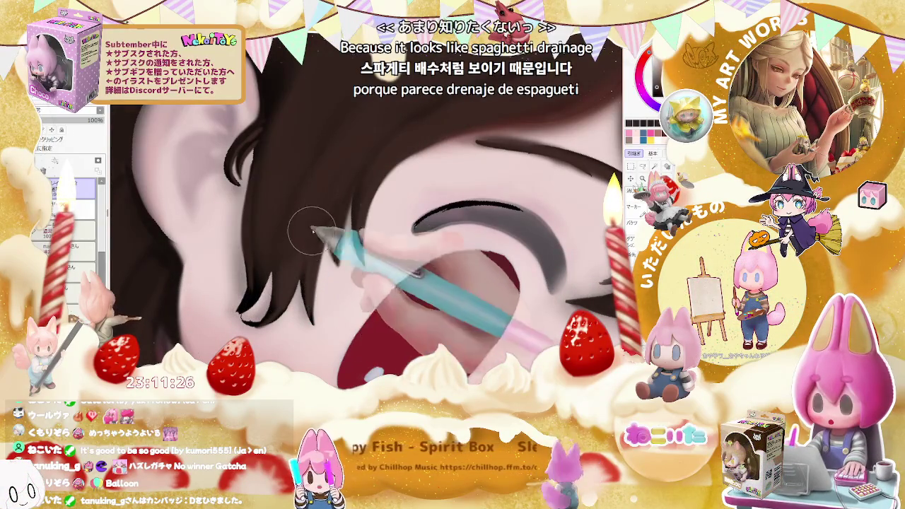
Adjust the brush size, finish the hair shading, and turn the view so the chibi stands upright
{"action": "right_click", "coordinate": [251, 288]}
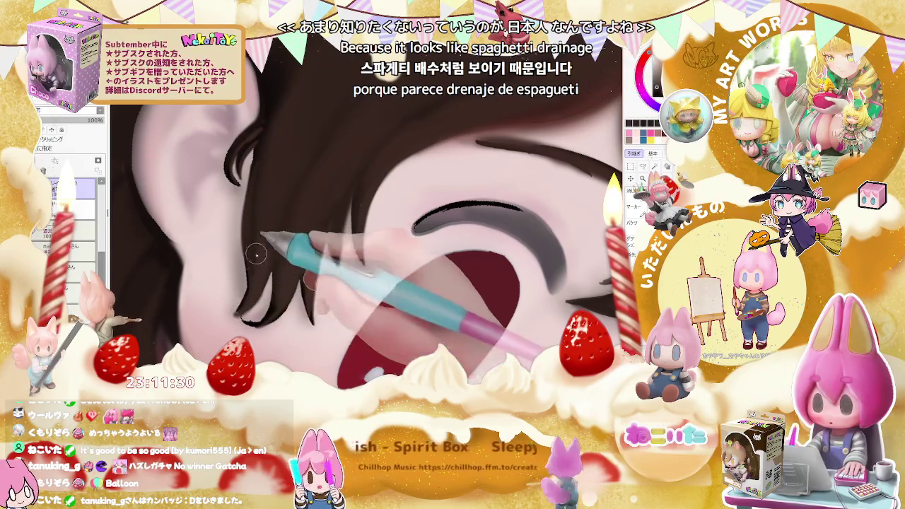
{"action": "scroll", "coordinate": [282, 216], "scroll_direction": "down", "scroll_amount": 2}
{"action": "scroll", "coordinate": [282, 216], "scroll_direction": "down", "scroll_amount": 2}
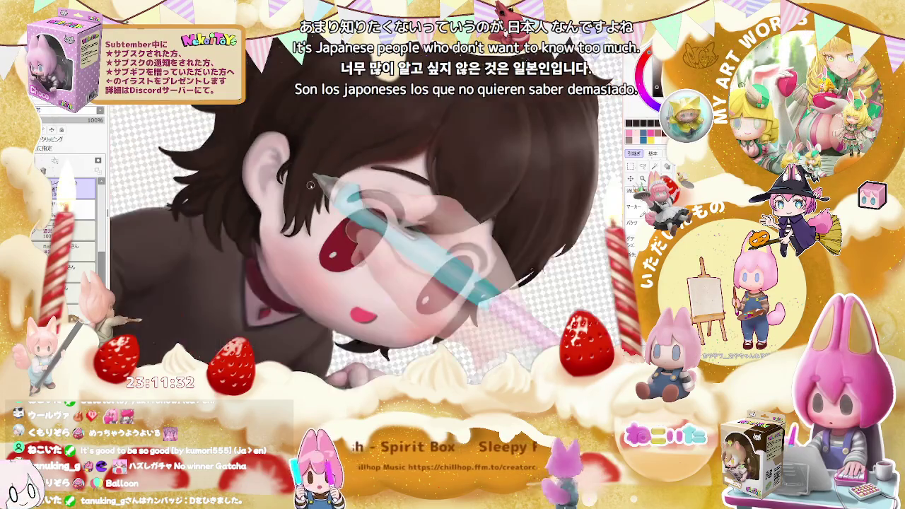
{"action": "scroll", "coordinate": [282, 217], "scroll_direction": "down", "scroll_amount": 2}
{"action": "scroll", "coordinate": [493, 248], "scroll_direction": "up", "scroll_amount": 2}
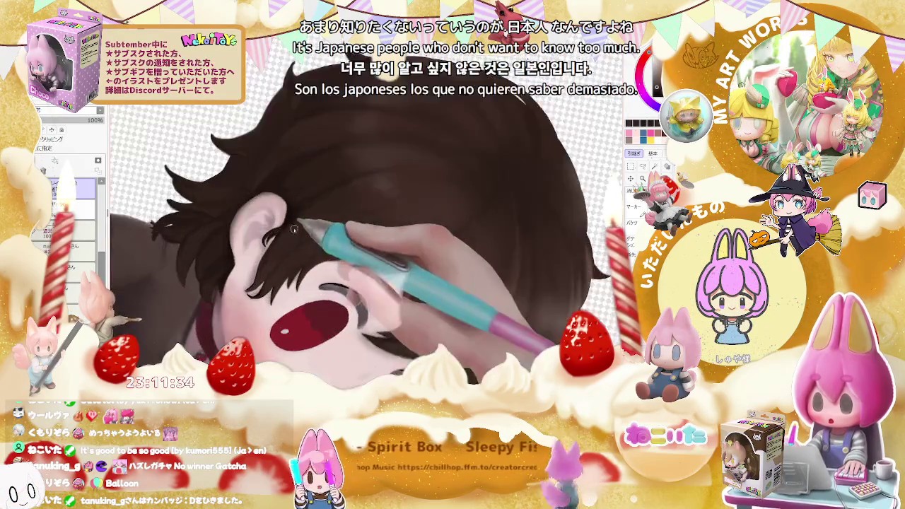
{"action": "scroll", "coordinate": [266, 275], "scroll_direction": "up", "scroll_amount": 2}
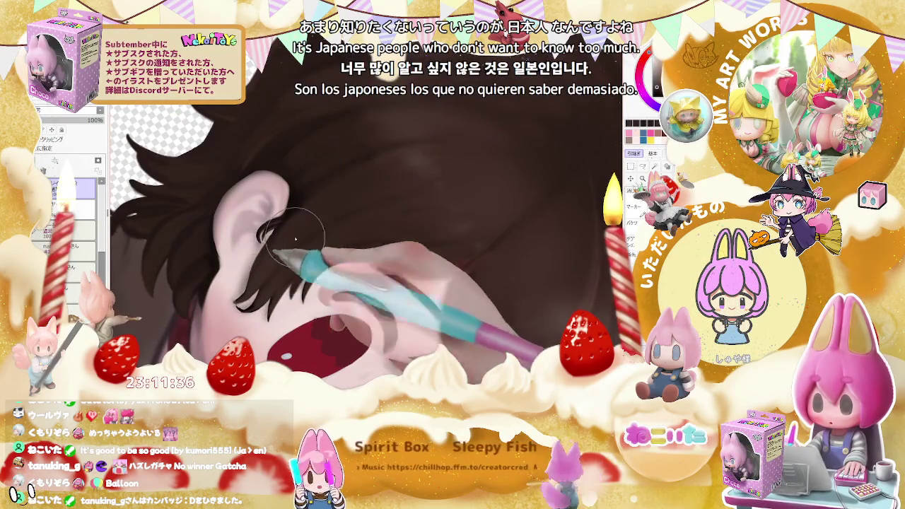
{"action": "scroll", "coordinate": [311, 233], "scroll_direction": "down", "scroll_amount": 2}
{"action": "scroll", "coordinate": [424, 177], "scroll_direction": "down", "scroll_amount": 2}
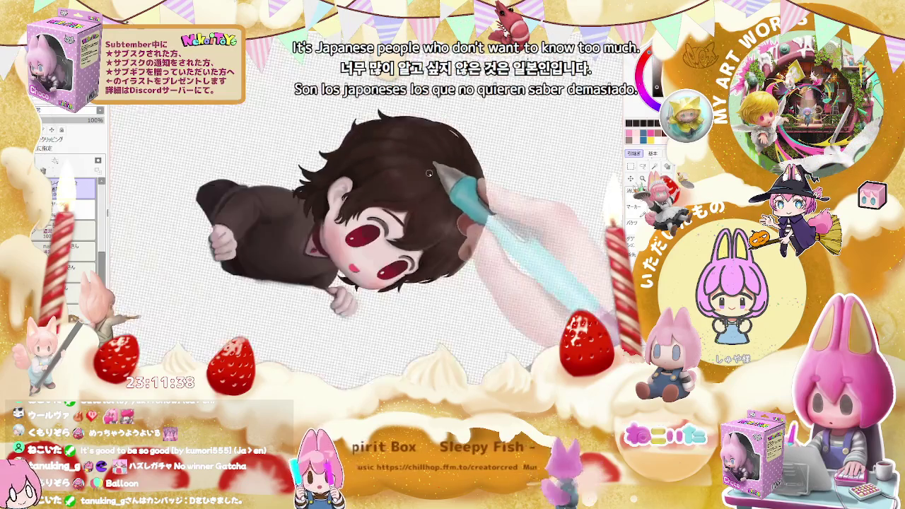
{"action": "scroll", "coordinate": [429, 173], "scroll_direction": "down", "scroll_amount": 2}
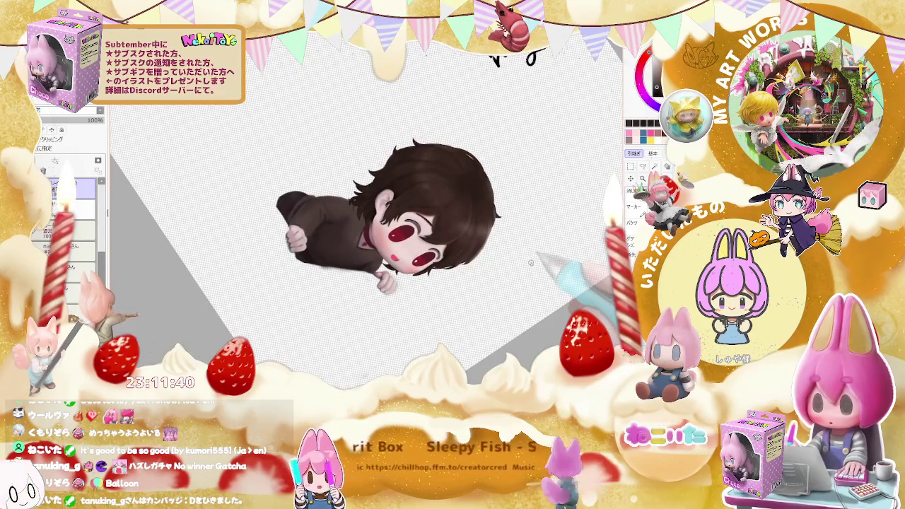
{"action": "left_click_drag", "start_coordinate": [525, 265], "coordinate": [446, 296]}
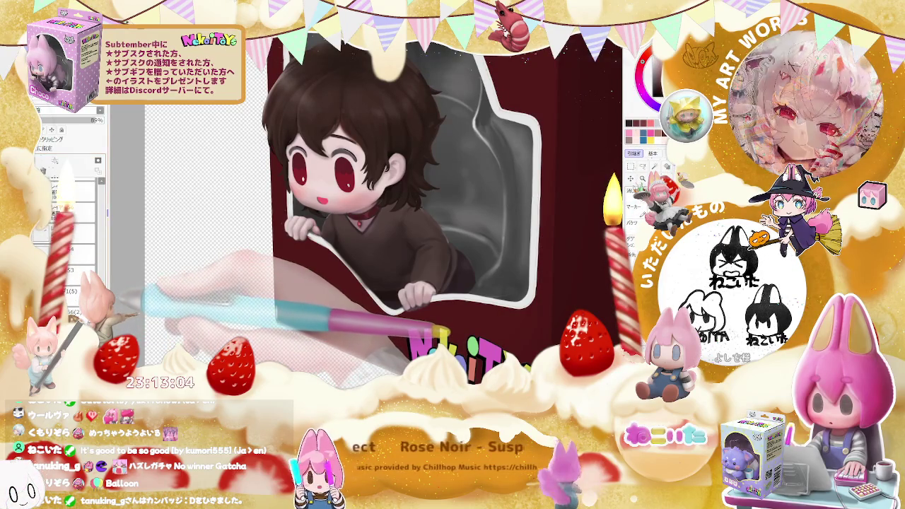
Zoom out to see the whole NekoiToys figure box with the chibi in its window
{"action": "key", "text": "ctrl+minus"}
{"action": "key", "text": "ctrl+minus"}
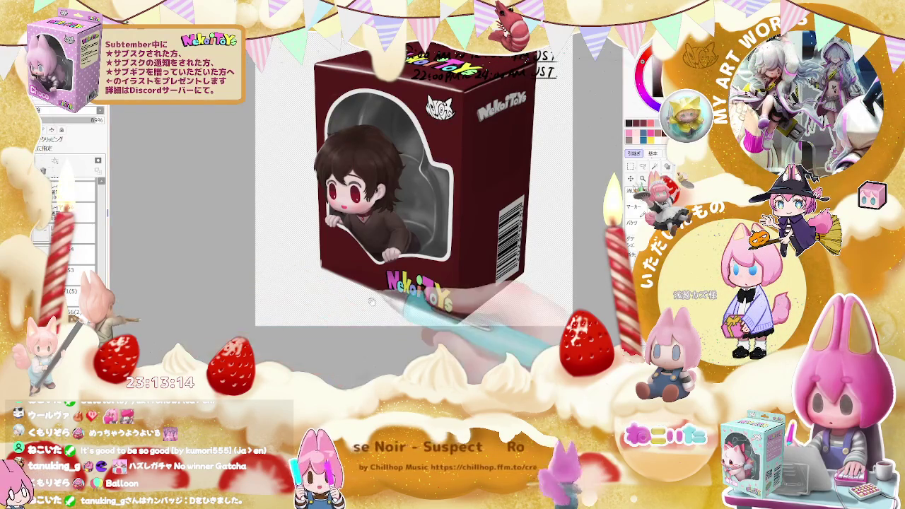
Frame the whole NekoiToys box and schedule notes, then hide the box artwork to show the notes
{"action": "left_click_drag", "start_coordinate": [375, 306], "coordinate": [276, 340]}
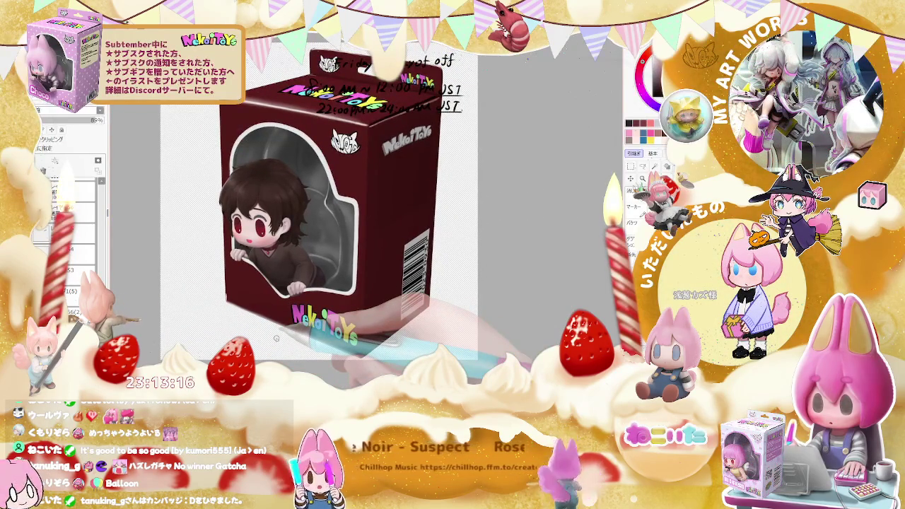
{"action": "key", "text": "ctrl+z"}
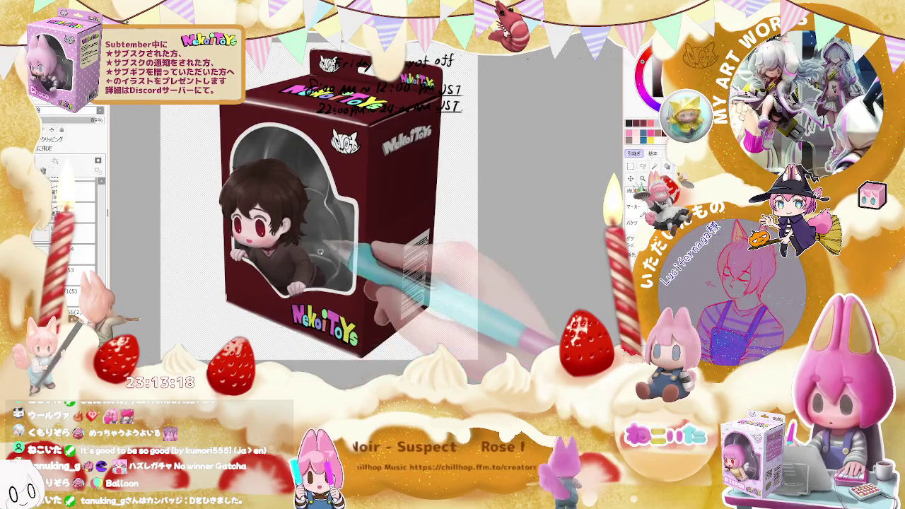
{"action": "scroll", "coordinate": [316, 258], "scroll_direction": "up", "scroll_amount": 2}
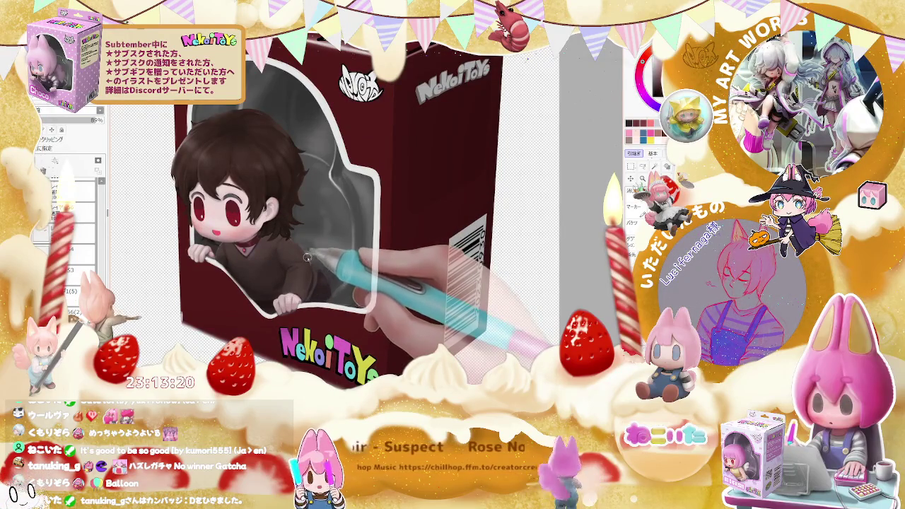
{"action": "left_click_drag", "start_coordinate": [307, 258], "coordinate": [263, 366]}
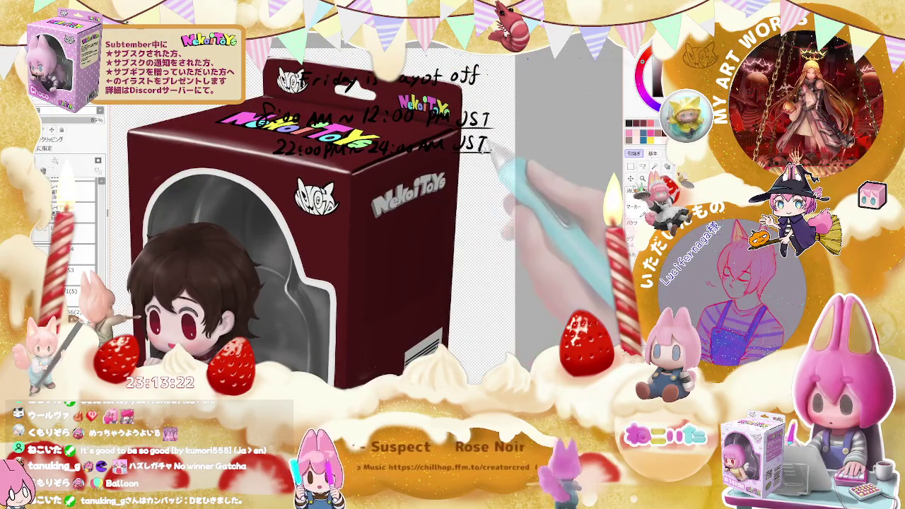
{"action": "key", "text": "ctrl+z"}
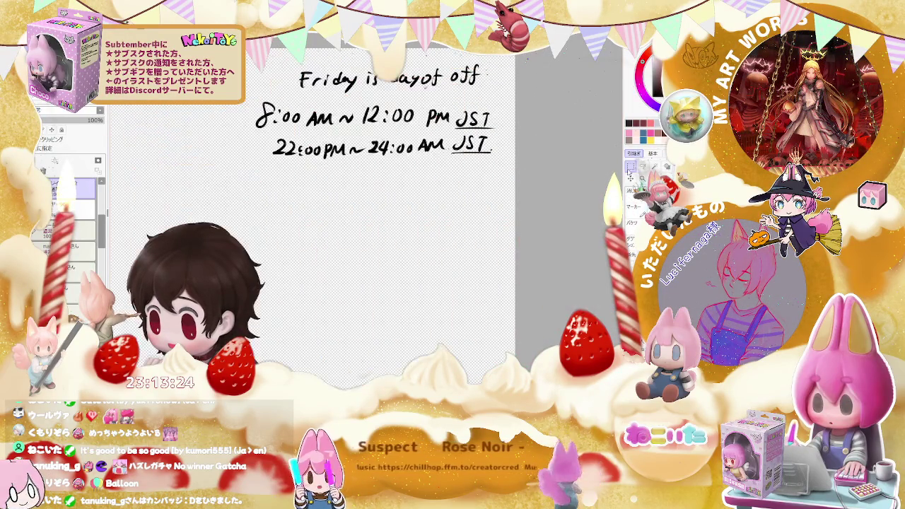
Remove the schedule notes and grey block to bring back the chibi in the maroon box
{"action": "key", "text": "ctrl+z"}
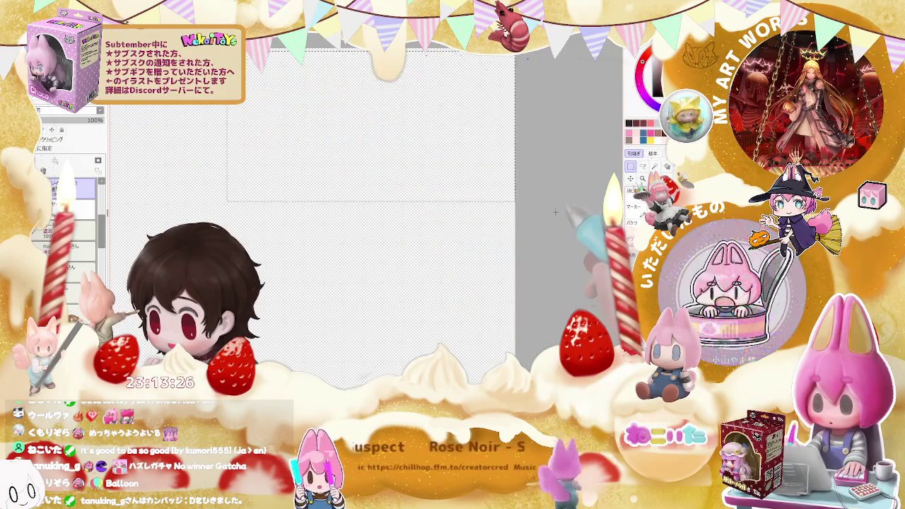
{"action": "key", "text": "ctrl+z"}
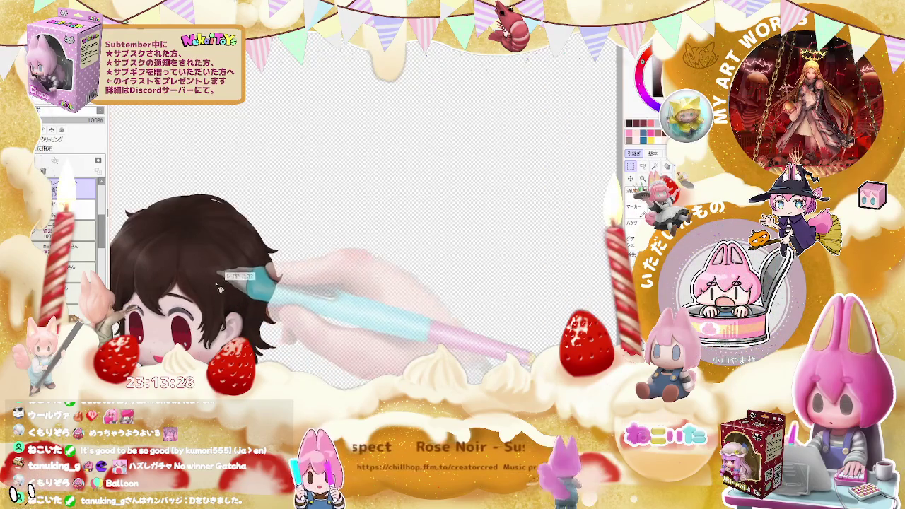
{"action": "key", "text": "ctrl+z"}
{"action": "key", "text": "ctrl+z"}
{"action": "key", "text": "ctrl+z"}
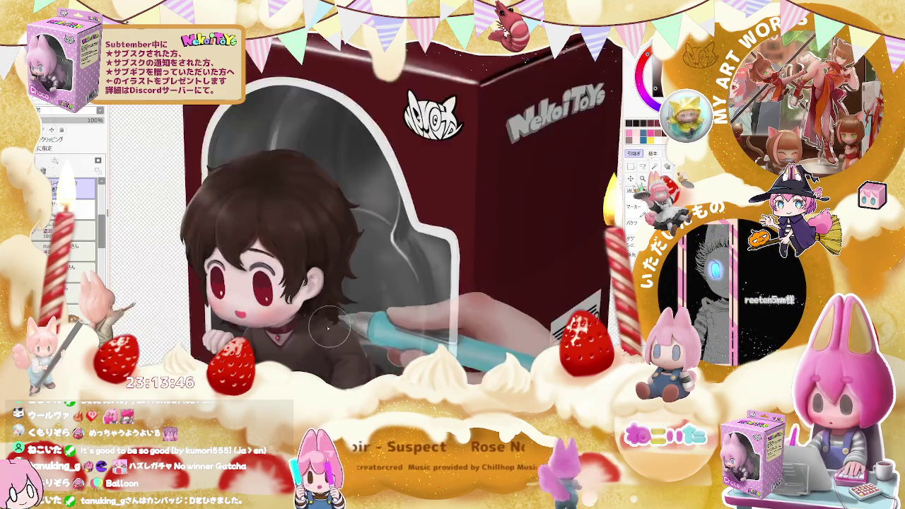
Make the brush much smaller and start the pink cheek blush, viewing more of the figure
{"action": "scroll", "coordinate": [314, 332], "scroll_direction": "up", "scroll_amount": 3}
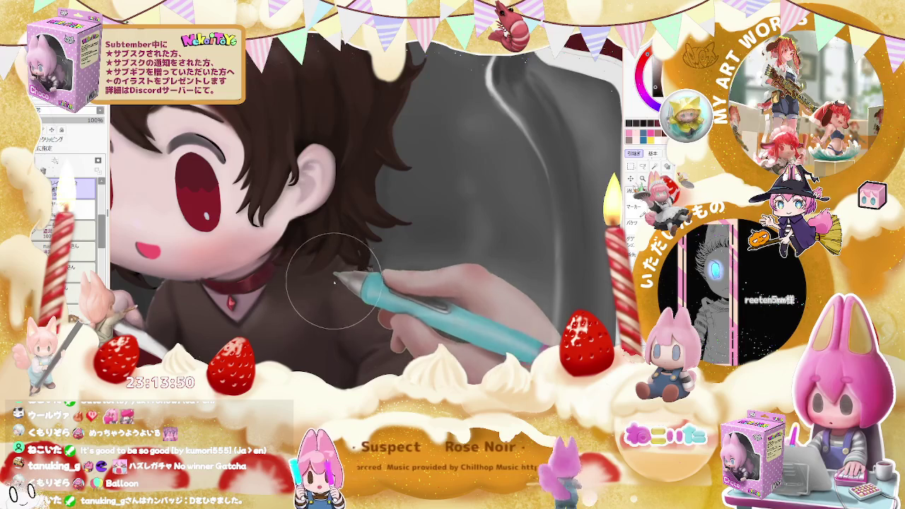
{"action": "key", "text": "bracketleft"}
{"action": "key", "text": "bracketleft"}
{"action": "key", "text": "bracketleft"}
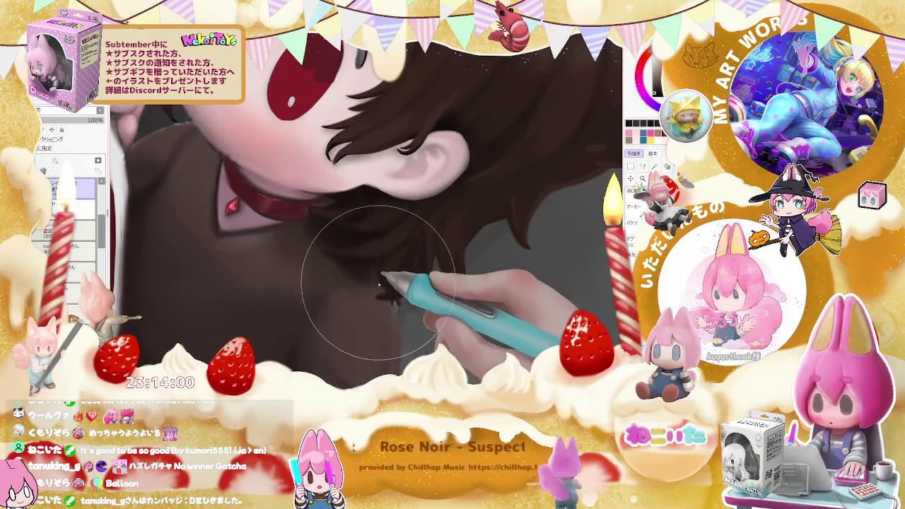
{"action": "key", "text": "ctrl+minus"}
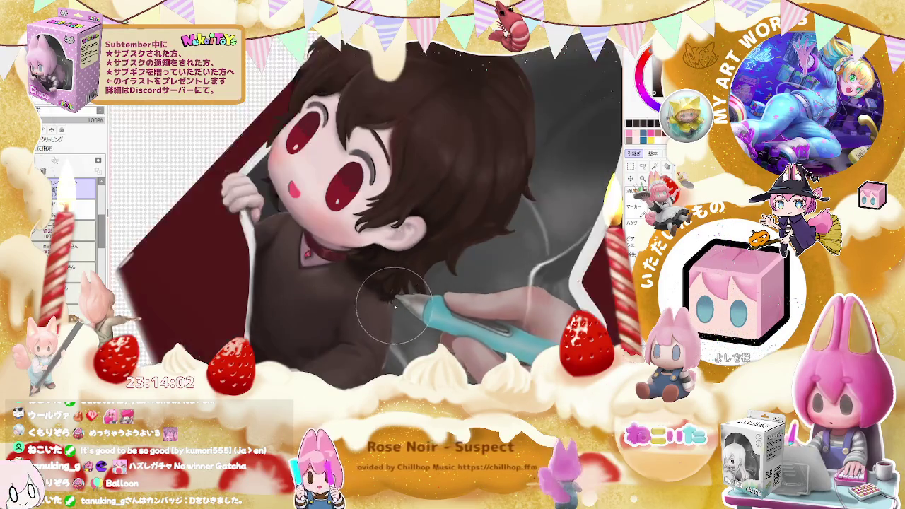
{"action": "scroll", "coordinate": [358, 268], "scroll_direction": "up", "scroll_amount": 5}
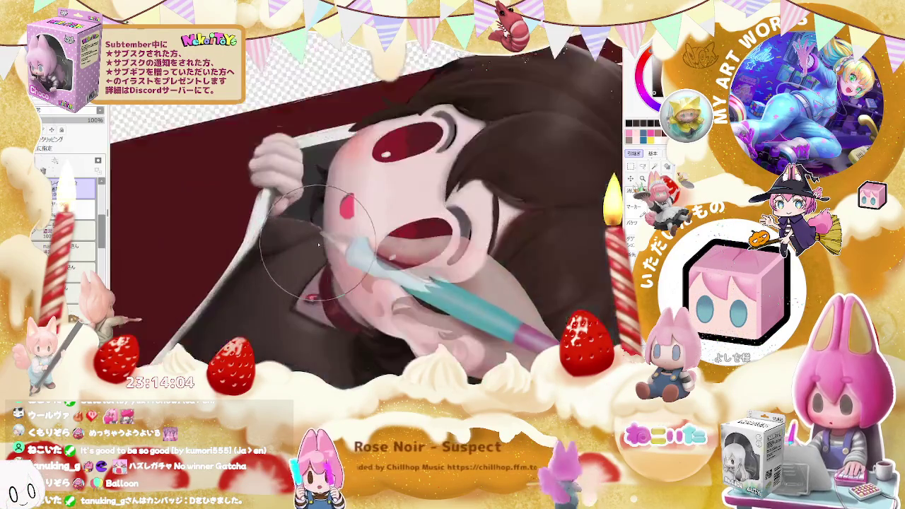
{"action": "scroll", "coordinate": [332, 251], "scroll_direction": "up", "scroll_amount": 3}
{"action": "scroll", "coordinate": [327, 268], "scroll_direction": "up", "scroll_amount": 1}
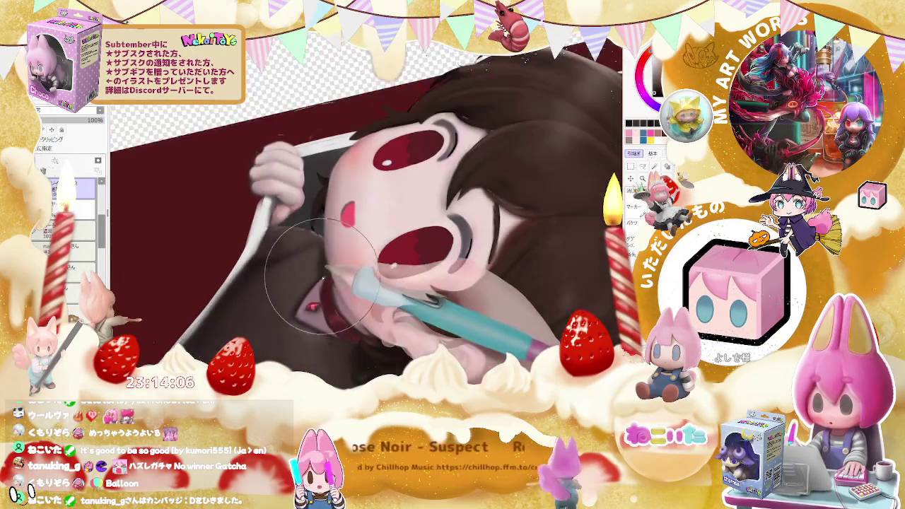
{"action": "scroll", "coordinate": [322, 269], "scroll_direction": "up", "scroll_amount": 1}
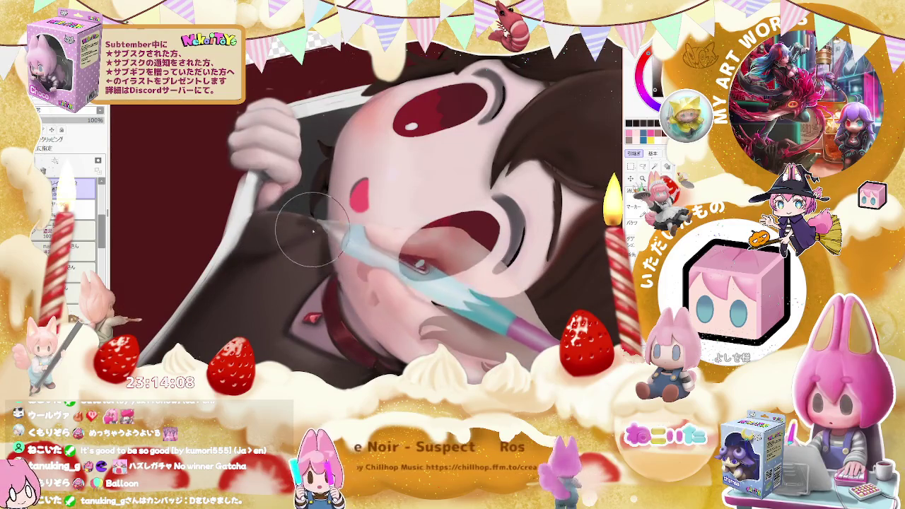
Blend soft pink shading across the cheeks and face, zooming in and out to check
{"action": "left_click_drag", "start_coordinate": [317, 236], "coordinate": [312, 258]}
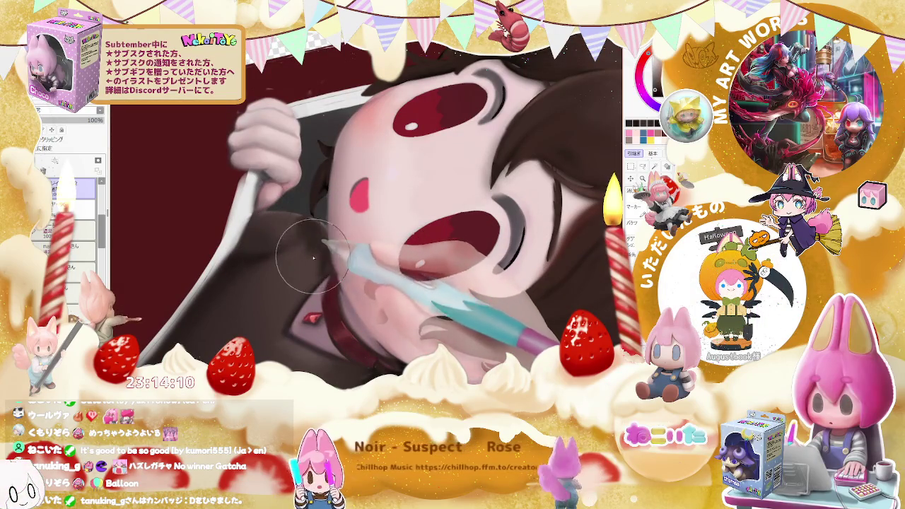
{"action": "scroll", "coordinate": [311, 283], "scroll_direction": "down", "scroll_amount": 2}
{"action": "scroll", "coordinate": [332, 297], "scroll_direction": "down", "scroll_amount": 2}
{"action": "scroll", "coordinate": [360, 315], "scroll_direction": "down", "scroll_amount": 2}
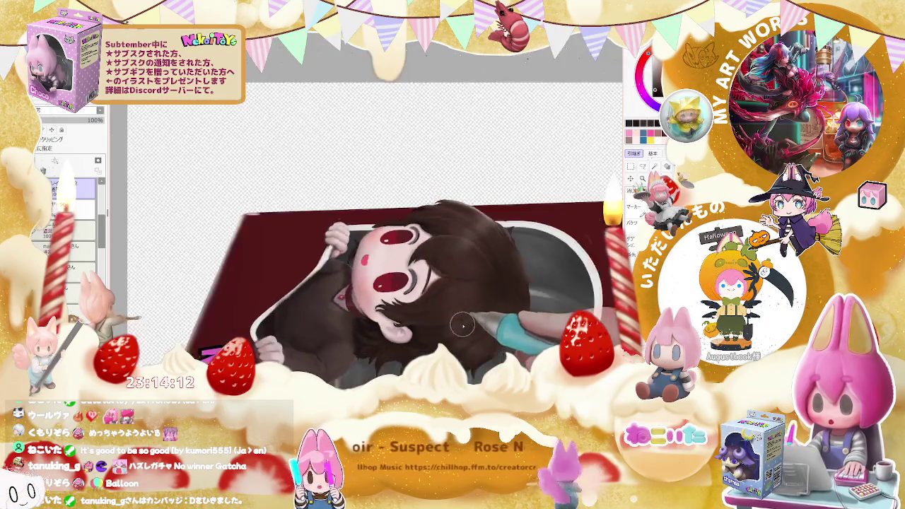
{"action": "scroll", "coordinate": [395, 334], "scroll_direction": "down", "scroll_amount": 1}
{"action": "scroll", "coordinate": [374, 315], "scroll_direction": "up", "scroll_amount": 2}
{"action": "scroll", "coordinate": [346, 293], "scroll_direction": "up", "scroll_amount": 2}
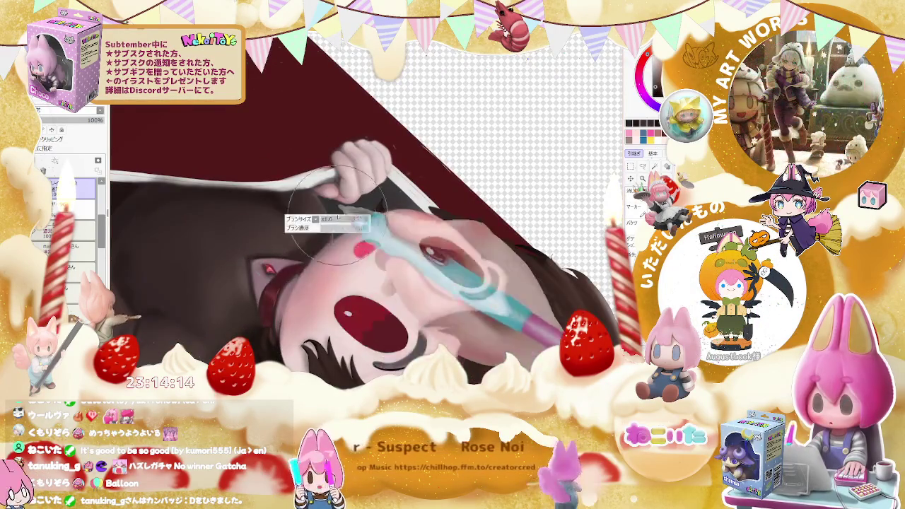
{"action": "scroll", "coordinate": [292, 253], "scroll_direction": "up", "scroll_amount": 1}
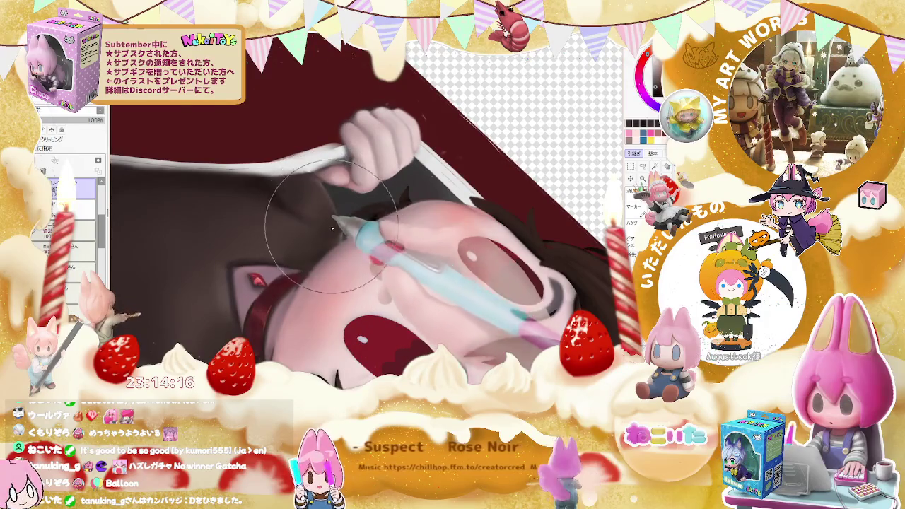
Zoom in and shade the brown sweater sleeve under the gripping hand
{"action": "scroll", "coordinate": [332, 228], "scroll_direction": "down", "scroll_amount": 2}
{"action": "scroll", "coordinate": [321, 286], "scroll_direction": "up", "scroll_amount": 1}
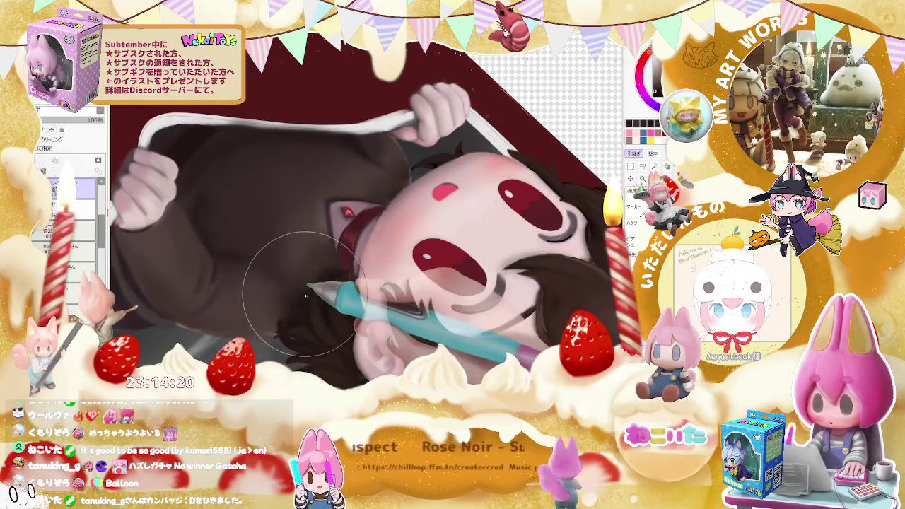
{"action": "scroll", "coordinate": [335, 267], "scroll_direction": "down", "scroll_amount": 2}
{"action": "scroll", "coordinate": [396, 283], "scroll_direction": "down", "scroll_amount": 2}
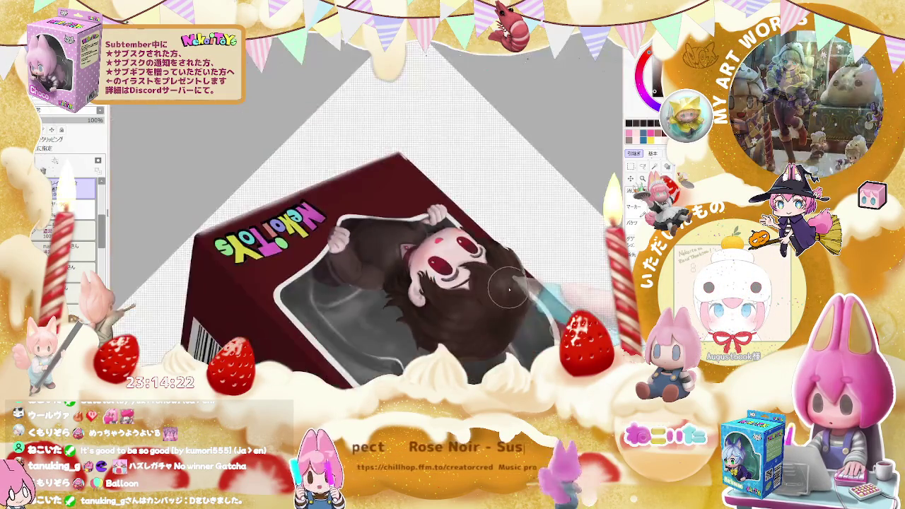
{"action": "scroll", "coordinate": [460, 296], "scroll_direction": "down", "scroll_amount": 1}
{"action": "scroll", "coordinate": [500, 304], "scroll_direction": "up", "scroll_amount": 1}
{"action": "scroll", "coordinate": [438, 283], "scroll_direction": "up", "scroll_amount": 1}
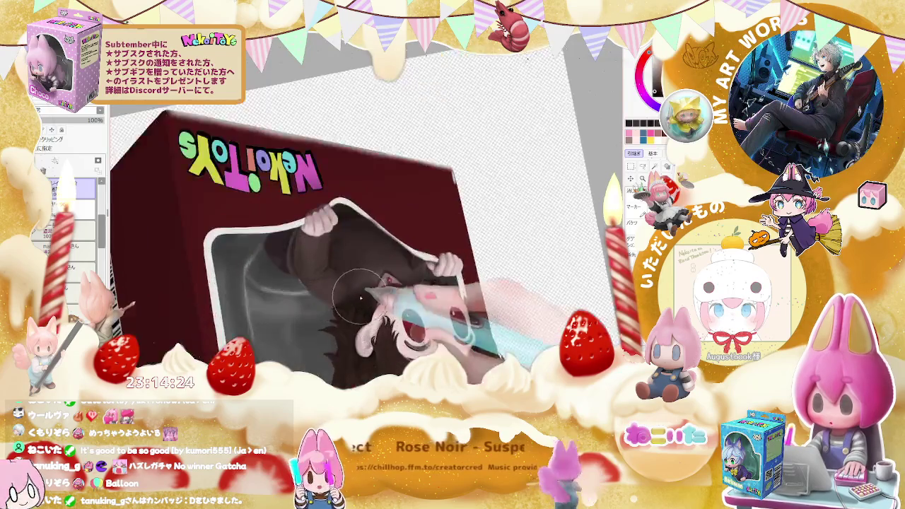
{"action": "scroll", "coordinate": [353, 297], "scroll_direction": "up", "scroll_amount": 1}
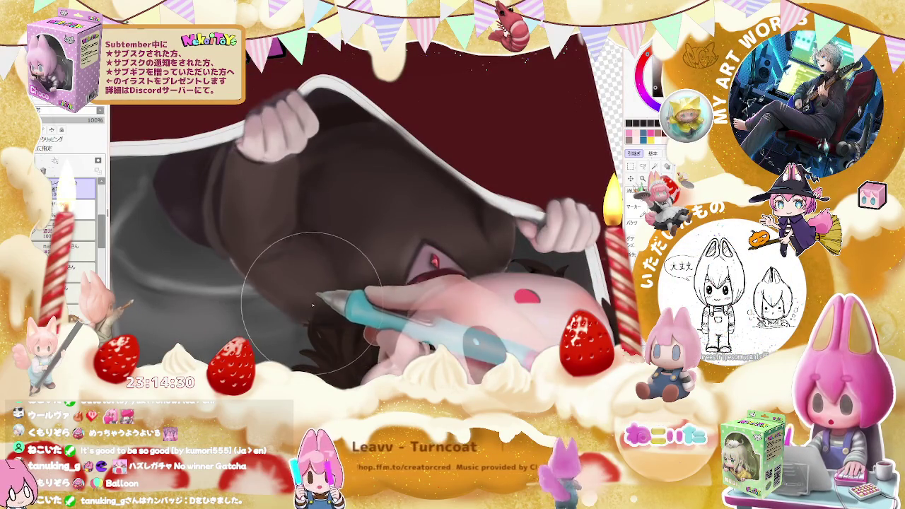
{"action": "scroll", "coordinate": [314, 304], "scroll_direction": "down", "scroll_amount": 1}
{"action": "scroll", "coordinate": [473, 283], "scroll_direction": "down", "scroll_amount": 1}
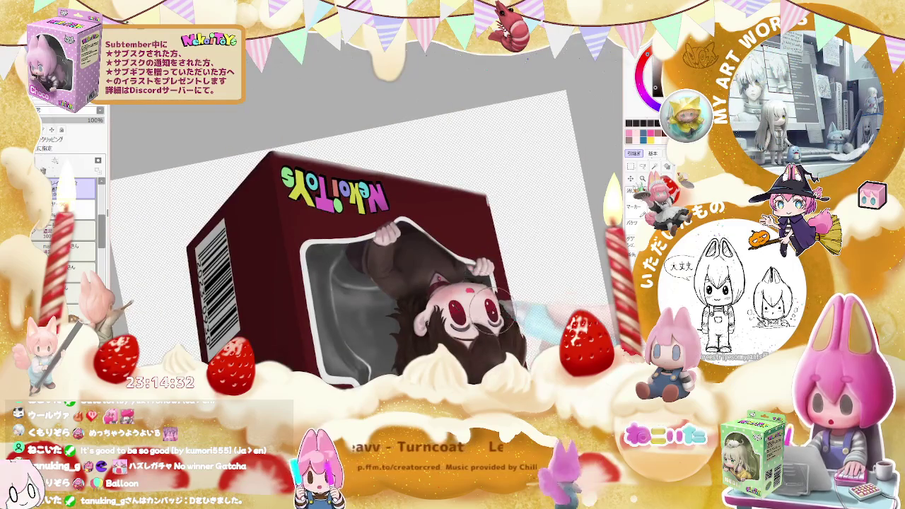
{"action": "scroll", "coordinate": [495, 311], "scroll_direction": "up", "scroll_amount": 1}
{"action": "scroll", "coordinate": [459, 297], "scroll_direction": "up", "scroll_amount": 1}
{"action": "scroll", "coordinate": [424, 282], "scroll_direction": "up", "scroll_amount": 1}
{"action": "scroll", "coordinate": [360, 258], "scroll_direction": "up", "scroll_amount": 1}
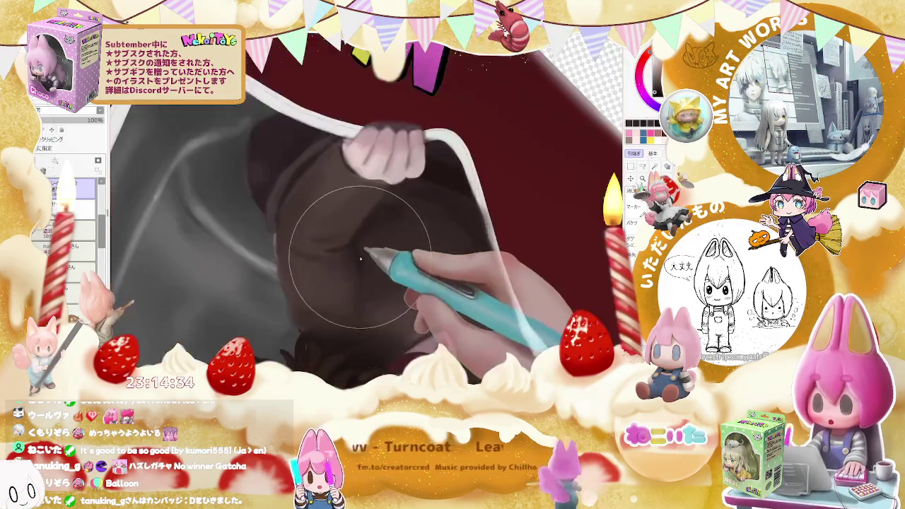
{"action": "scroll", "coordinate": [360, 258], "scroll_direction": "up", "scroll_amount": 1}
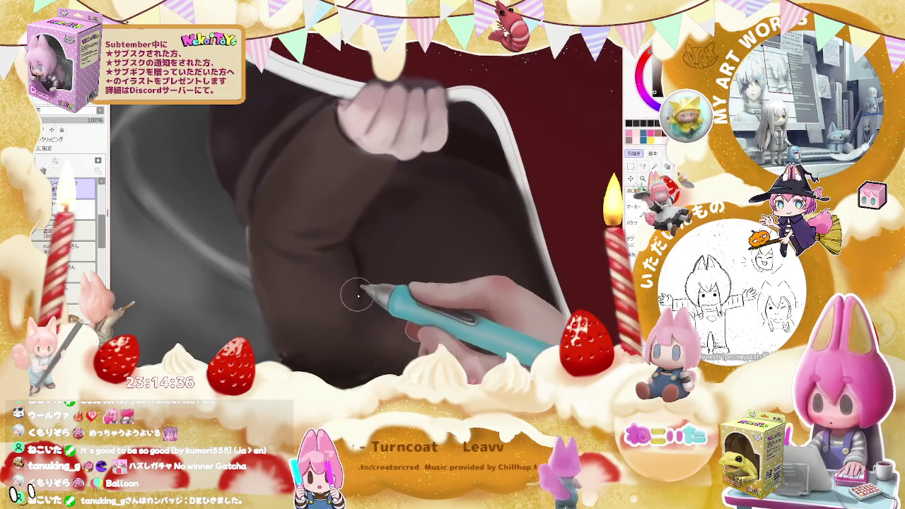
{"action": "scroll", "coordinate": [358, 295], "scroll_direction": "down", "scroll_amount": 1}
{"action": "scroll", "coordinate": [354, 310], "scroll_direction": "down", "scroll_amount": 1}
{"action": "scroll", "coordinate": [452, 325], "scroll_direction": "down", "scroll_amount": 1}
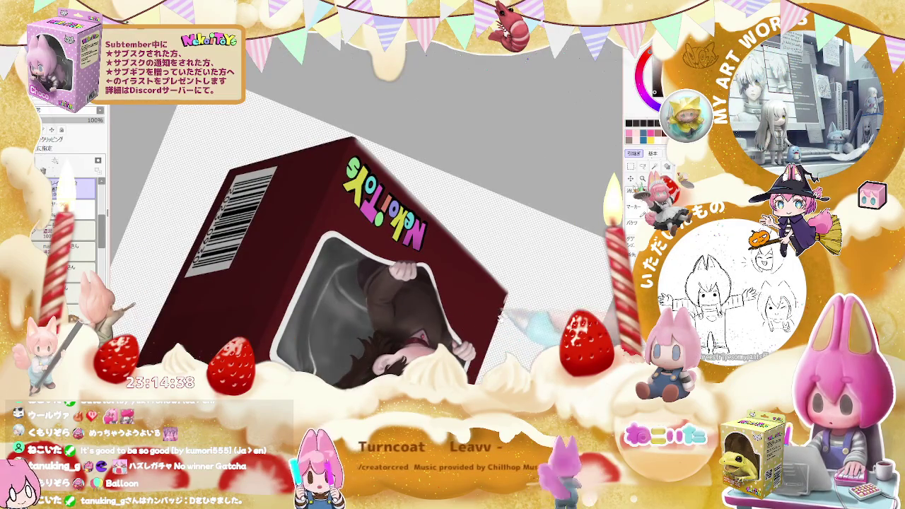
{"action": "scroll", "coordinate": [353, 282], "scroll_direction": "up", "scroll_amount": 1}
{"action": "scroll", "coordinate": [273, 323], "scroll_direction": "up", "scroll_amount": 1}
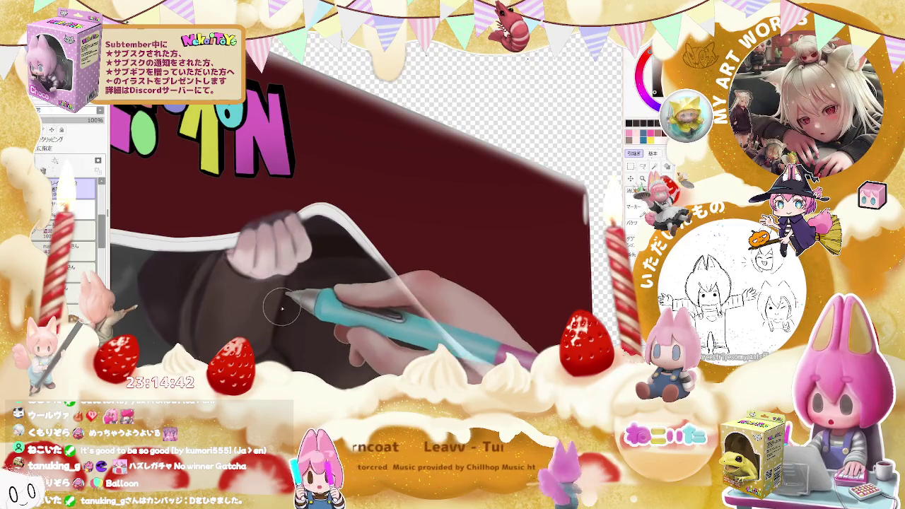
{"action": "scroll", "coordinate": [281, 306], "scroll_direction": "up", "scroll_amount": 1}
{"action": "scroll", "coordinate": [233, 262], "scroll_direction": "up", "scroll_amount": 1}
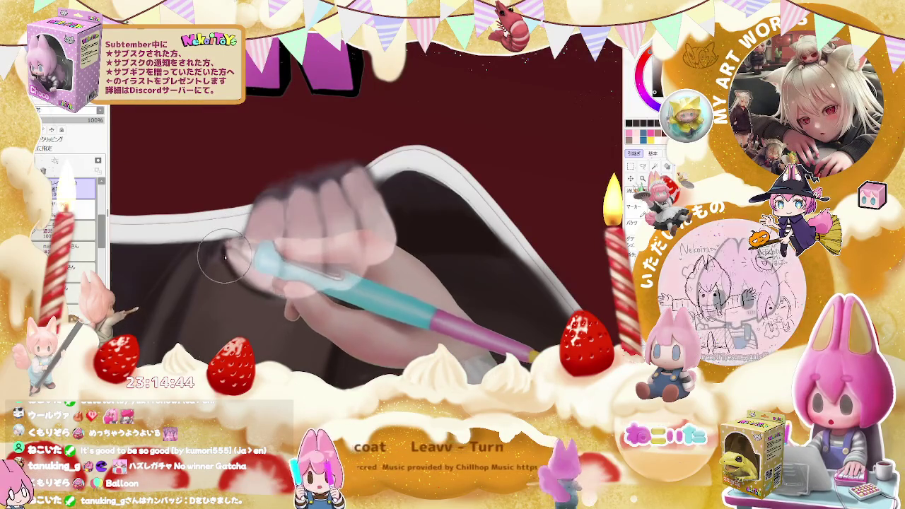
{"action": "left_click_drag", "start_coordinate": [225, 258], "coordinate": [246, 285]}
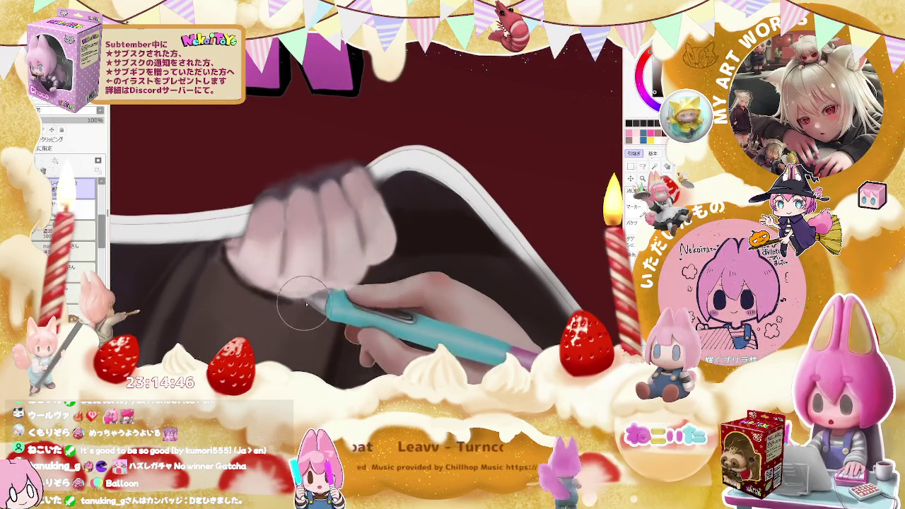
Darken the sleeve beside the box logo
{"action": "scroll", "coordinate": [308, 298], "scroll_direction": "down", "scroll_amount": 1}
{"action": "scroll", "coordinate": [309, 298], "scroll_direction": "down", "scroll_amount": 2}
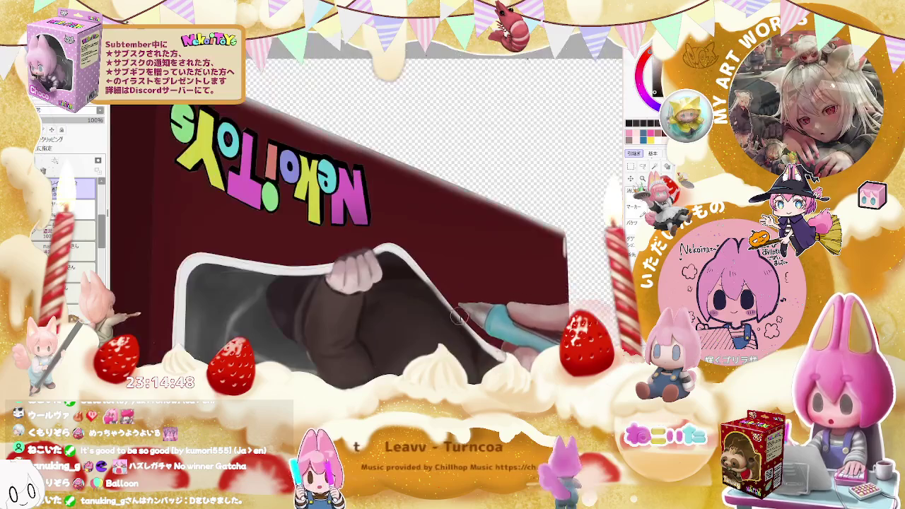
{"action": "scroll", "coordinate": [424, 318], "scroll_direction": "down", "scroll_amount": 1}
{"action": "scroll", "coordinate": [487, 326], "scroll_direction": "up", "scroll_amount": 2}
{"action": "scroll", "coordinate": [263, 237], "scroll_direction": "up", "scroll_amount": 1}
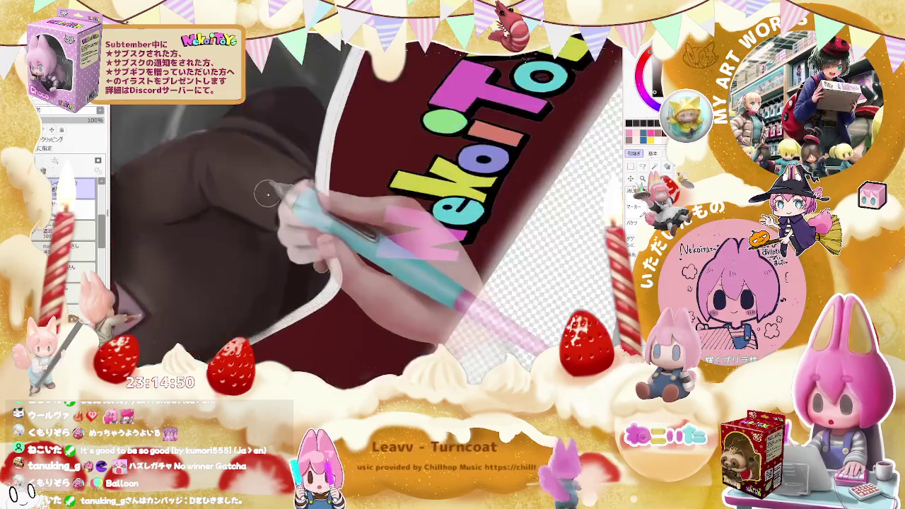
{"action": "scroll", "coordinate": [264, 237], "scroll_direction": "up", "scroll_amount": 1}
{"action": "mouse_move", "coordinate": [311, 164]}
{"action": "left_mouse_down"}
{"action": "mouse_move", "coordinate": [279, 200]}
{"action": "mouse_move", "coordinate": [294, 190]}
{"action": "left_mouse_up"}
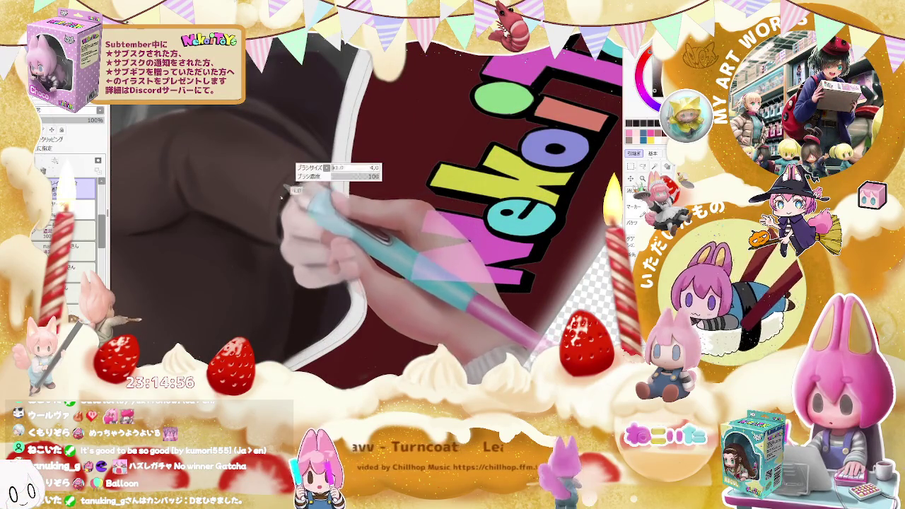
Enlarge the brush with the slider and broaden the sleeve shading along the window edge
{"action": "scroll", "coordinate": [283, 197], "scroll_direction": "down", "scroll_amount": 1}
{"action": "scroll", "coordinate": [340, 219], "scroll_direction": "down", "scroll_amount": 1}
{"action": "scroll", "coordinate": [395, 240], "scroll_direction": "down", "scroll_amount": 1}
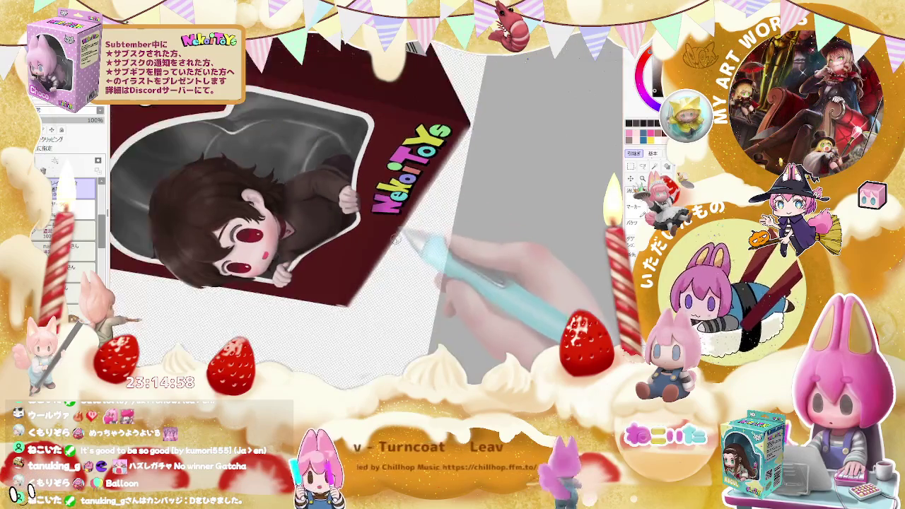
{"action": "scroll", "coordinate": [396, 240], "scroll_direction": "up", "scroll_amount": 1}
{"action": "scroll", "coordinate": [368, 251], "scroll_direction": "up", "scroll_amount": 1}
{"action": "scroll", "coordinate": [332, 268], "scroll_direction": "up", "scroll_amount": 1}
{"action": "scroll", "coordinate": [291, 285], "scroll_direction": "up", "scroll_amount": 2}
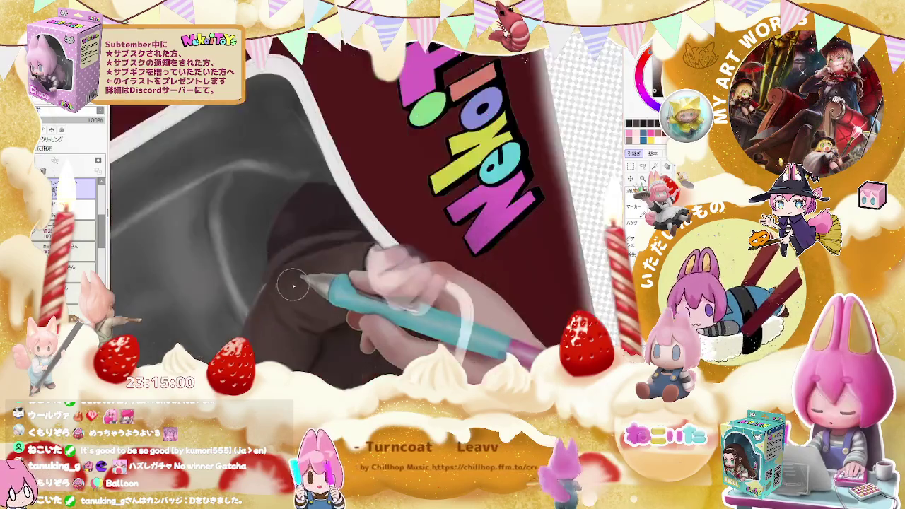
{"action": "scroll", "coordinate": [292, 285], "scroll_direction": "up", "scroll_amount": 1}
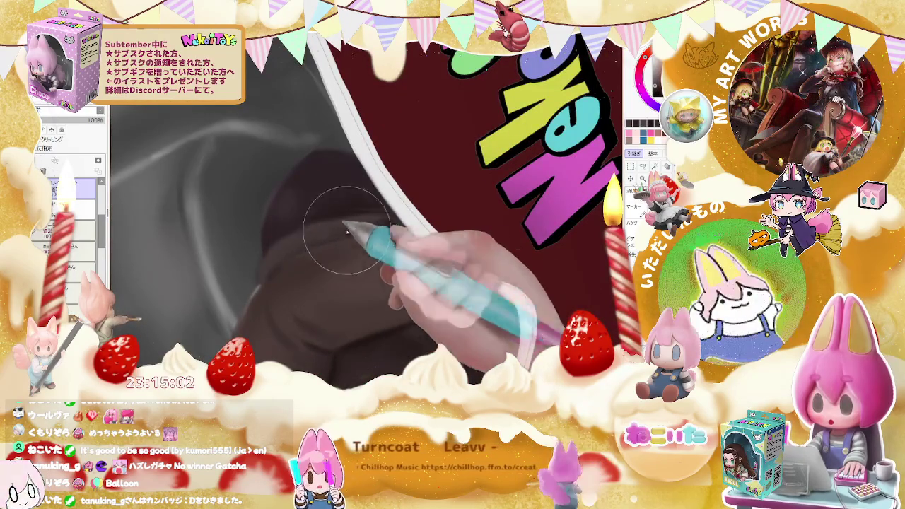
{"action": "left_click_drag", "start_coordinate": [319, 214], "coordinate": [315, 233]}
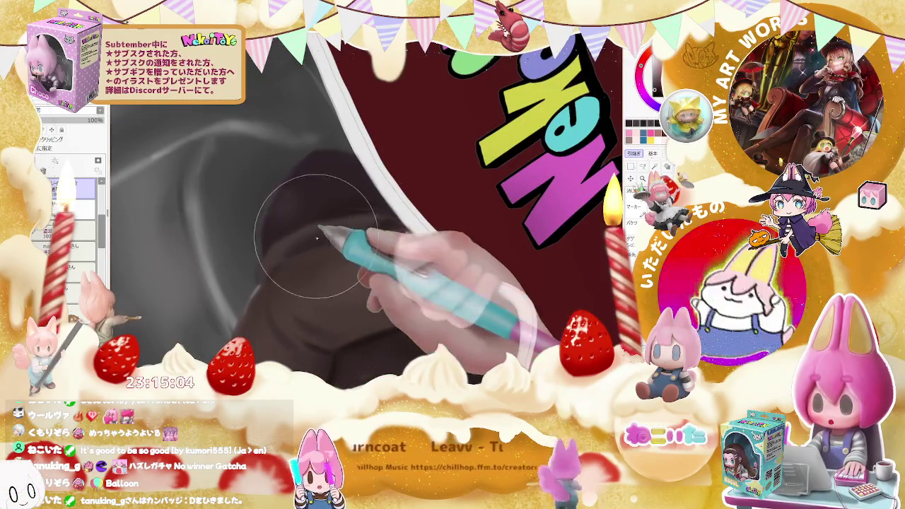
{"action": "scroll", "coordinate": [357, 201], "scroll_direction": "down", "scroll_amount": 2}
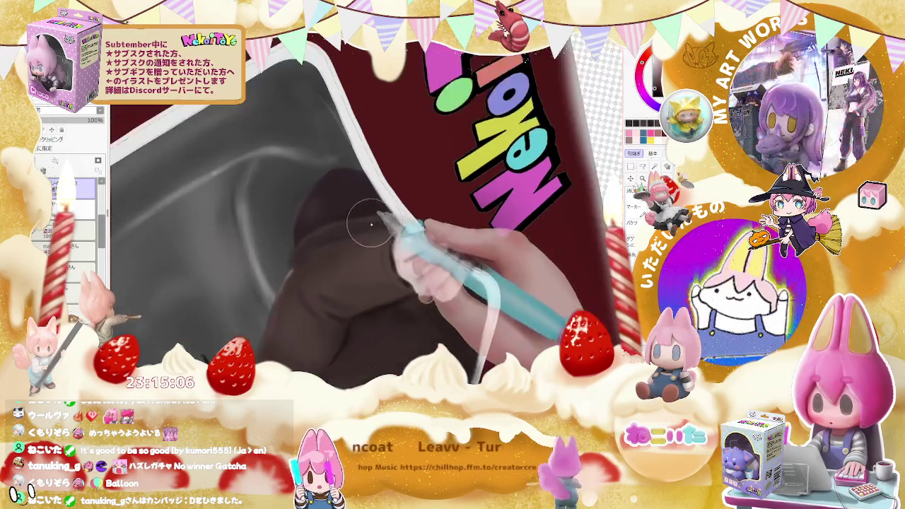
{"action": "scroll", "coordinate": [396, 212], "scroll_direction": "down", "scroll_amount": 1}
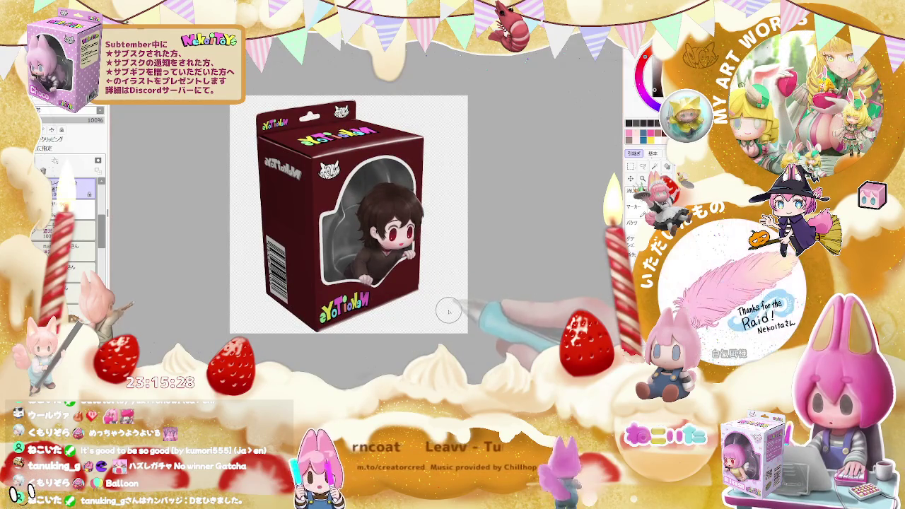
Tilt the view of the NekoiToys box mockup with the rotate key
{"action": "key", "text": "asciicircum"}
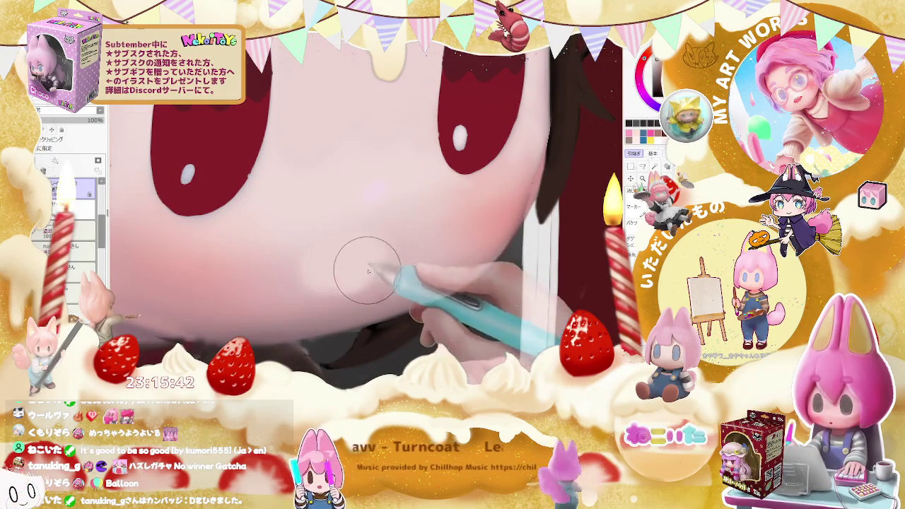
Zoom out to the whole face and enlarge the brush to blend soft cheek blush
{"action": "key", "text": "ctrl+minus"}
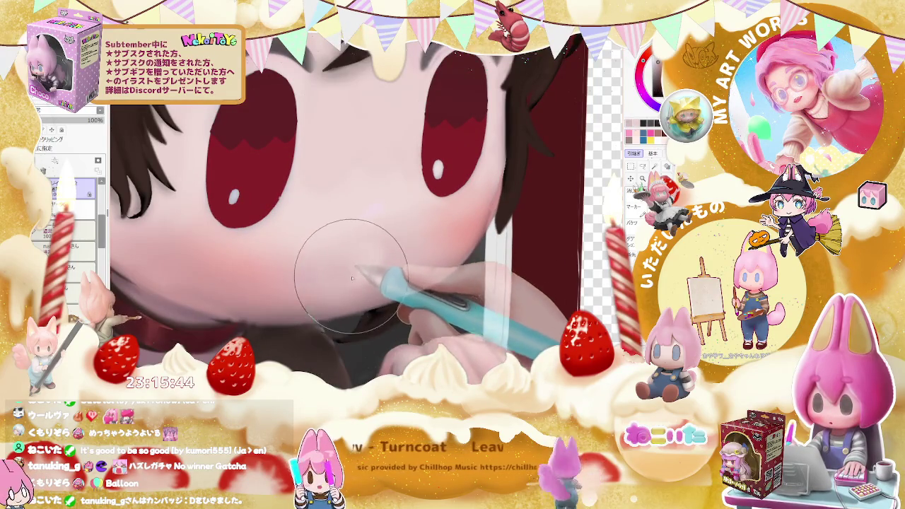
{"action": "left_click_drag", "start_coordinate": [376, 252], "coordinate": [362, 264]}
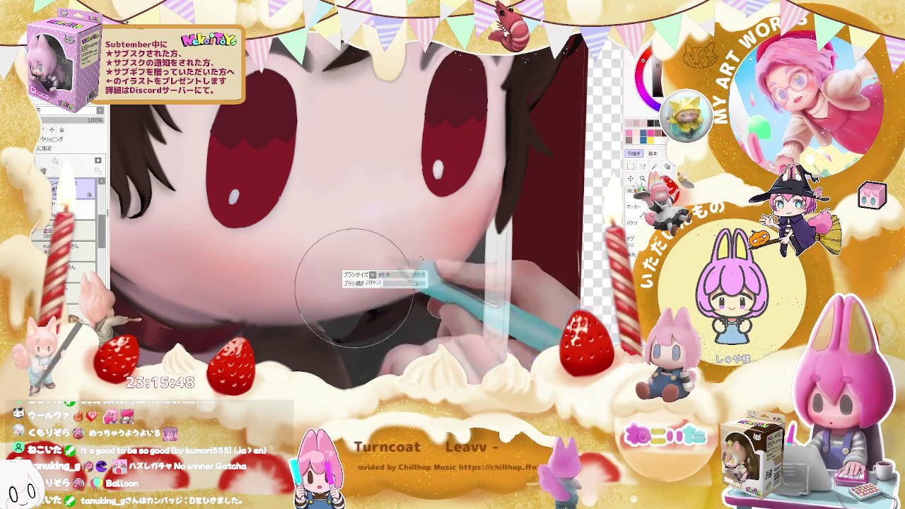
{"action": "left_click_drag", "start_coordinate": [421, 260], "coordinate": [378, 270]}
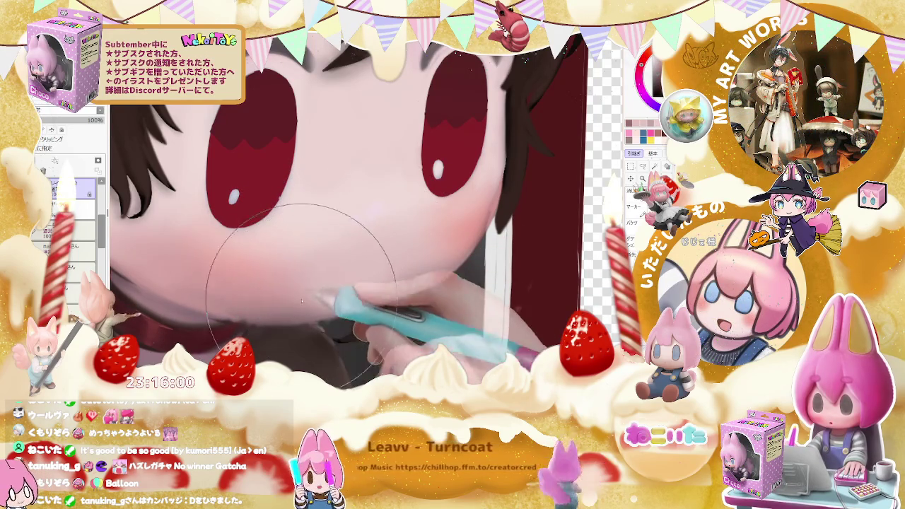
{"action": "scroll", "coordinate": [424, 270], "scroll_direction": "down", "scroll_amount": 3}
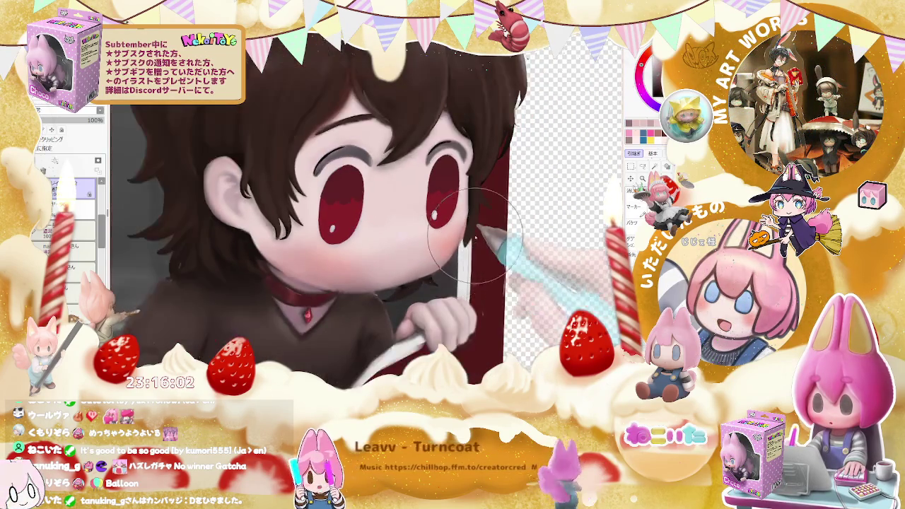
{"action": "scroll", "coordinate": [428, 275], "scroll_direction": "up", "scroll_amount": 3}
{"action": "scroll", "coordinate": [428, 275], "scroll_direction": "up", "scroll_amount": 1}
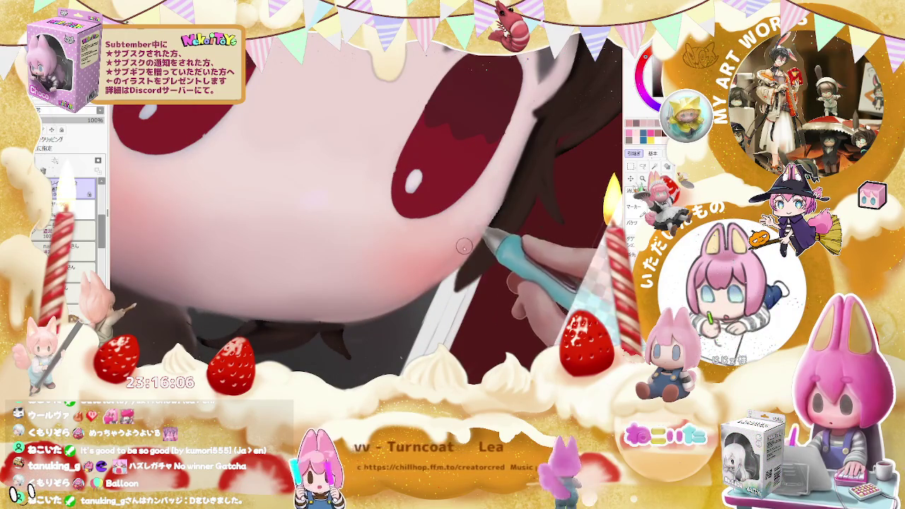
{"action": "scroll", "coordinate": [412, 283], "scroll_direction": "down", "scroll_amount": 1}
{"action": "scroll", "coordinate": [403, 288], "scroll_direction": "down", "scroll_amount": 2}
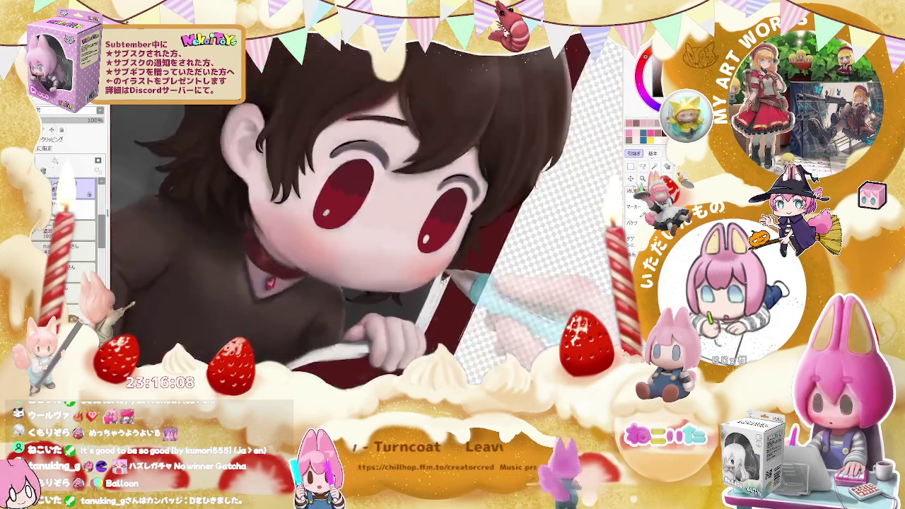
Tilt the view of the face and soften the remaining face and hair shading
{"action": "left_click_drag", "start_coordinate": [403, 288], "coordinate": [309, 228]}
{"action": "scroll", "coordinate": [308, 228], "scroll_direction": "up", "scroll_amount": 2}
{"action": "scroll", "coordinate": [309, 228], "scroll_direction": "up", "scroll_amount": 3}
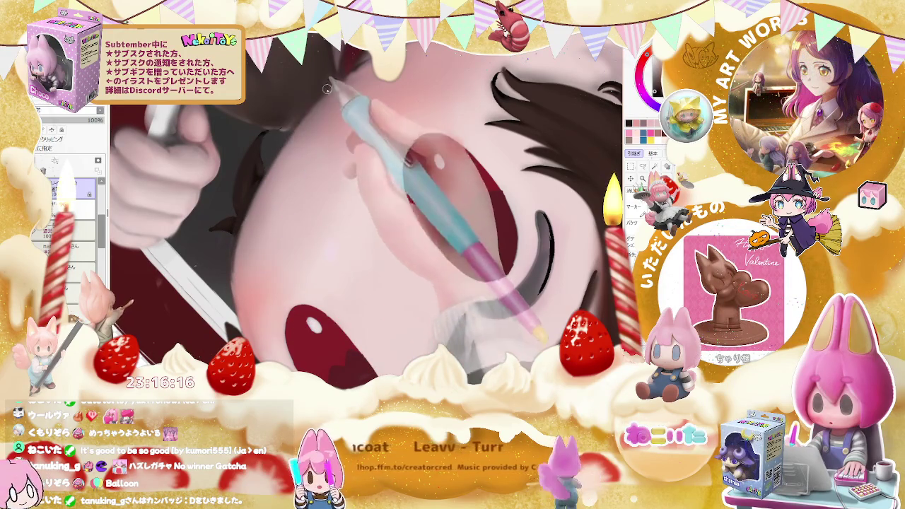
{"action": "scroll", "coordinate": [311, 108], "scroll_direction": "down", "scroll_amount": 3}
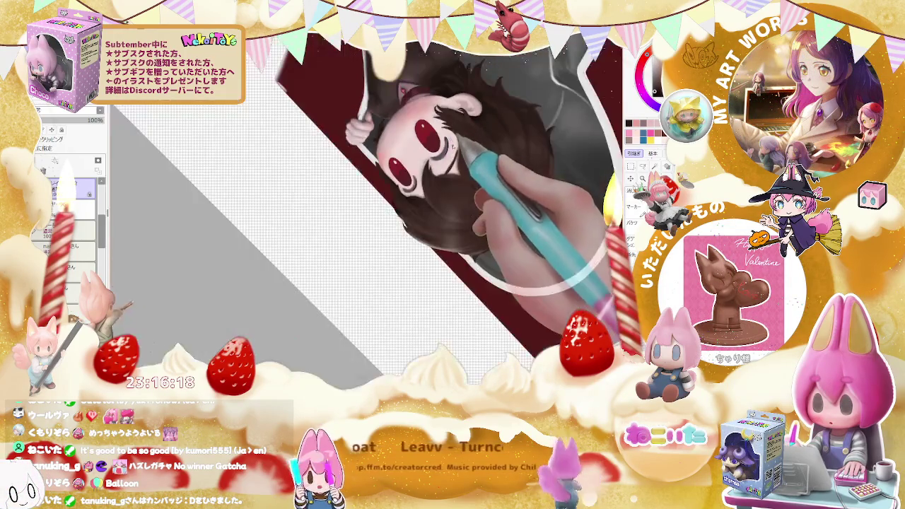
{"action": "scroll", "coordinate": [368, 242], "scroll_direction": "up", "scroll_amount": 3}
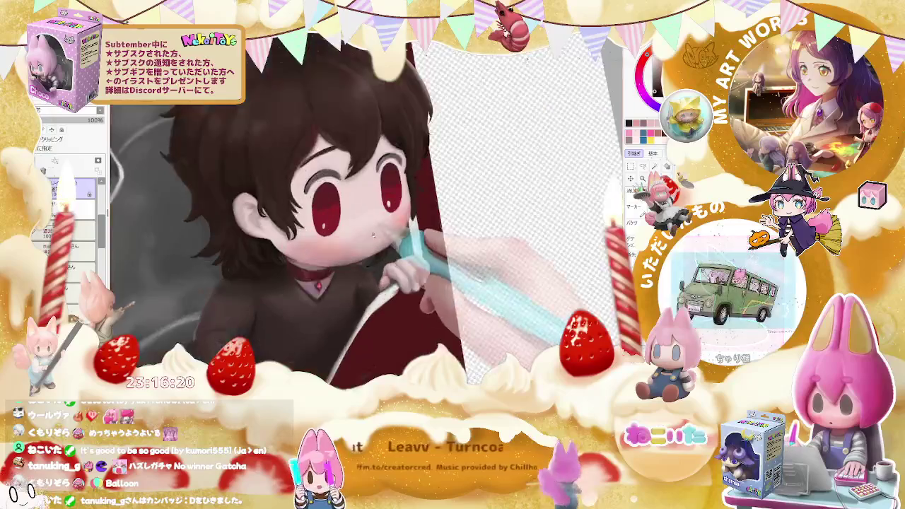
Rotate and zoom the canvas so the figure box stands upright with the hair in view
{"action": "scroll", "coordinate": [368, 241], "scroll_direction": "up", "scroll_amount": 2}
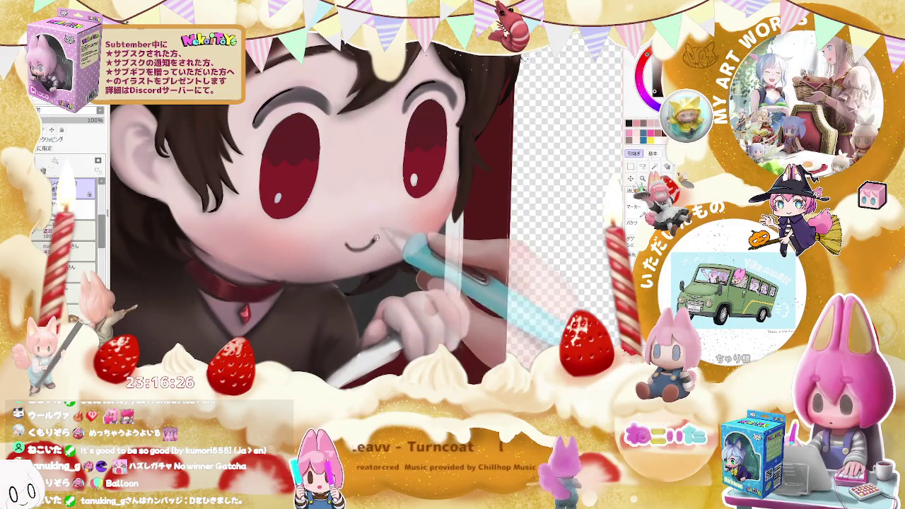
{"action": "scroll", "coordinate": [373, 242], "scroll_direction": "down", "scroll_amount": 2}
{"action": "scroll", "coordinate": [410, 230], "scroll_direction": "down", "scroll_amount": 2}
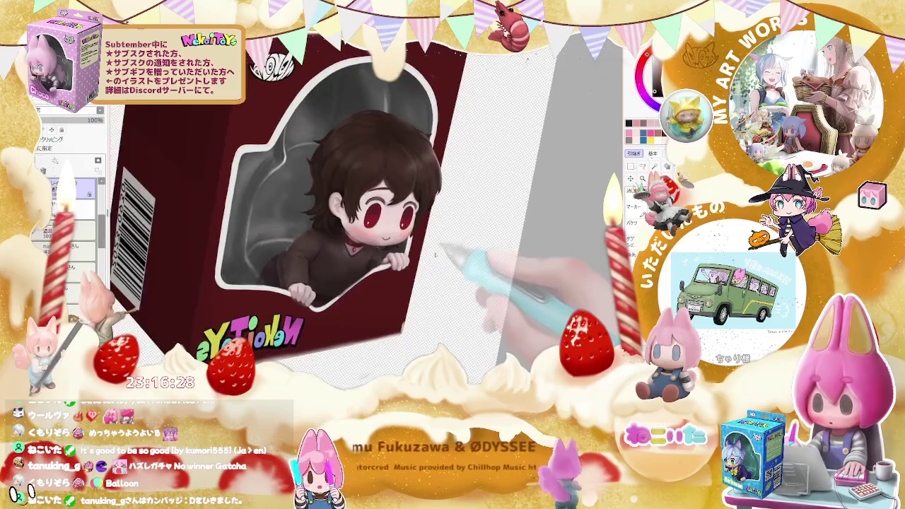
{"action": "left_click_drag", "start_coordinate": [414, 228], "coordinate": [348, 242]}
{"action": "scroll", "coordinate": [348, 242], "scroll_direction": "up", "scroll_amount": 3}
{"action": "scroll", "coordinate": [346, 241], "scroll_direction": "up", "scroll_amount": 1}
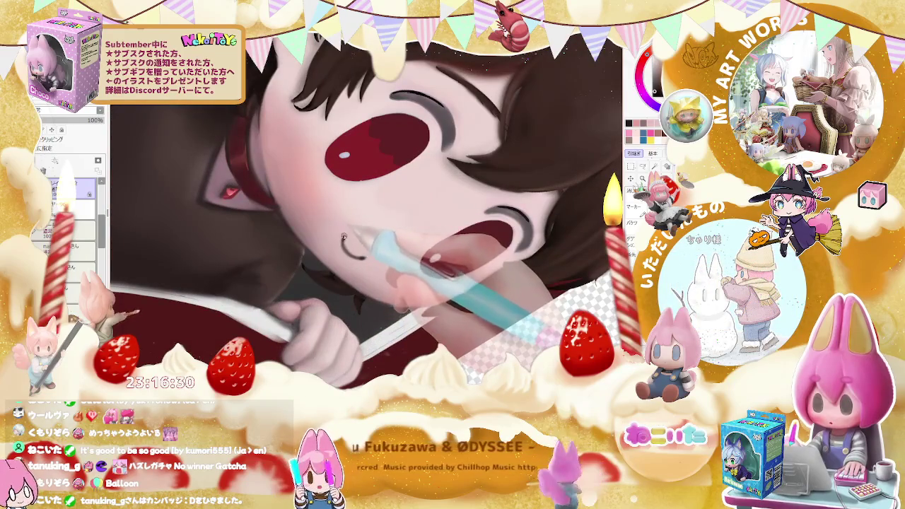
{"action": "scroll", "coordinate": [344, 237], "scroll_direction": "down", "scroll_amount": 2}
{"action": "scroll", "coordinate": [344, 237], "scroll_direction": "down", "scroll_amount": 2}
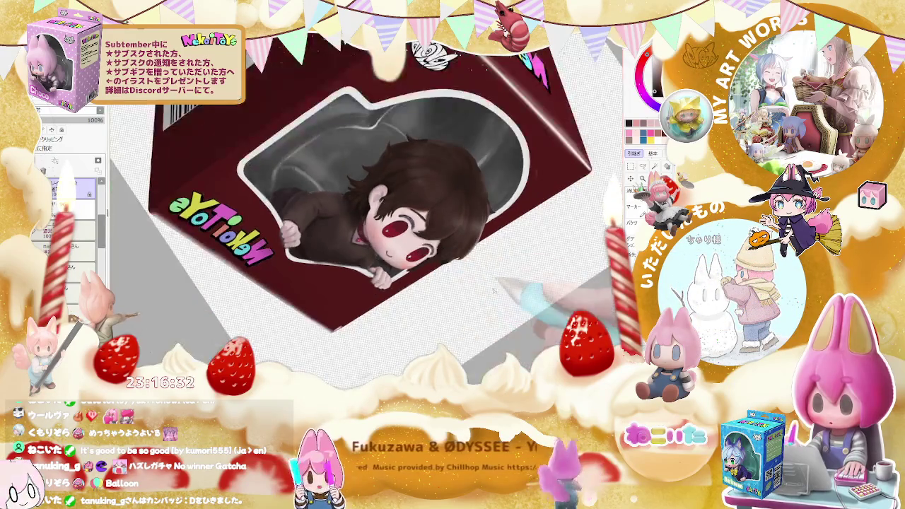
{"action": "left_click_drag", "start_coordinate": [495, 290], "coordinate": [322, 187]}
{"action": "scroll", "coordinate": [321, 188], "scroll_direction": "up", "scroll_amount": 3}
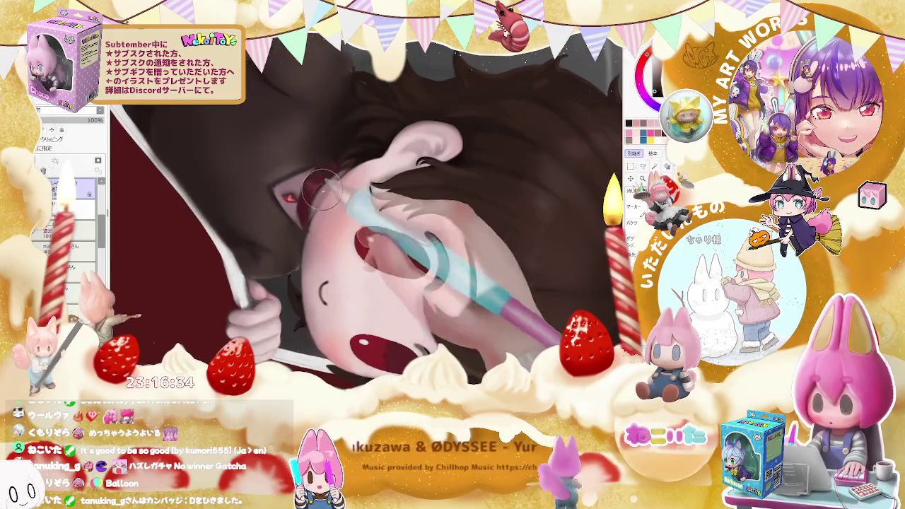
{"action": "scroll", "coordinate": [396, 198], "scroll_direction": "down", "scroll_amount": 2}
{"action": "scroll", "coordinate": [478, 206], "scroll_direction": "down", "scroll_amount": 2}
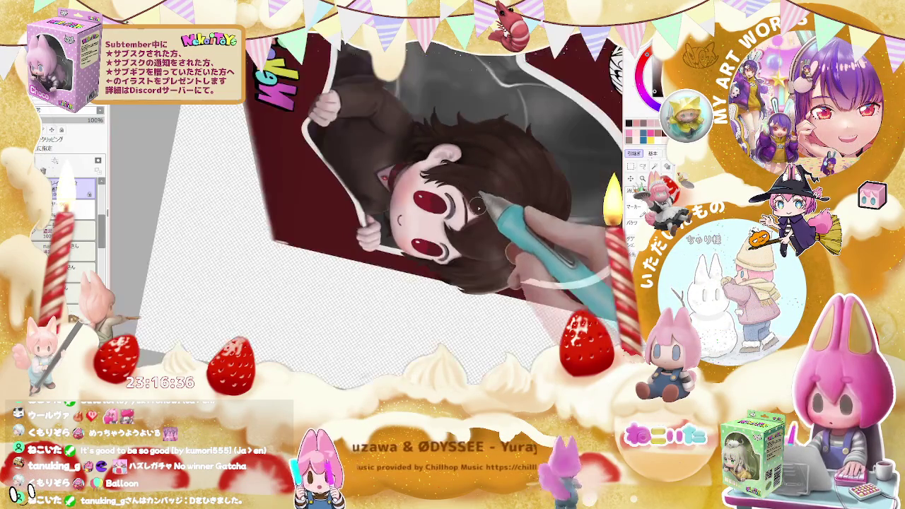
{"action": "scroll", "coordinate": [478, 206], "scroll_direction": "up", "scroll_amount": 2}
{"action": "scroll", "coordinate": [353, 334], "scroll_direction": "up", "scroll_amount": 3}
{"action": "scroll", "coordinate": [353, 334], "scroll_direction": "up", "scroll_amount": 1}
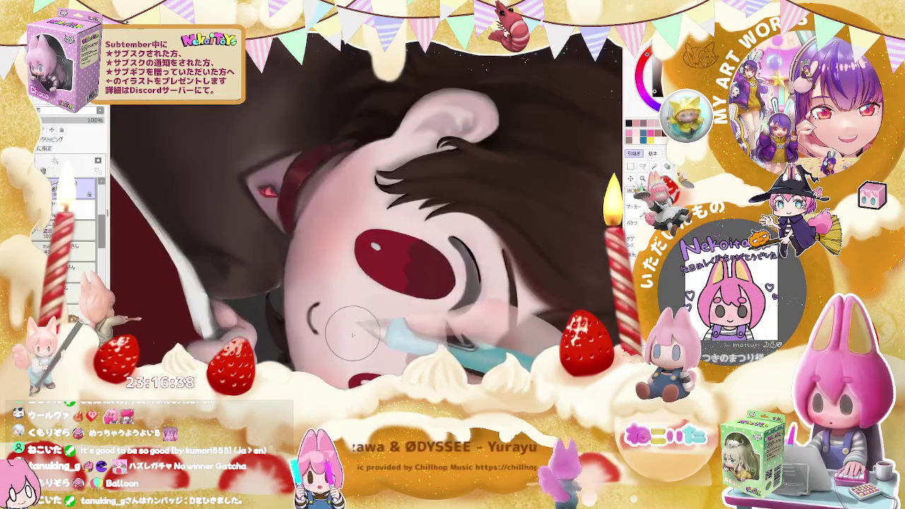
{"action": "scroll", "coordinate": [352, 334], "scroll_direction": "up", "scroll_amount": 2}
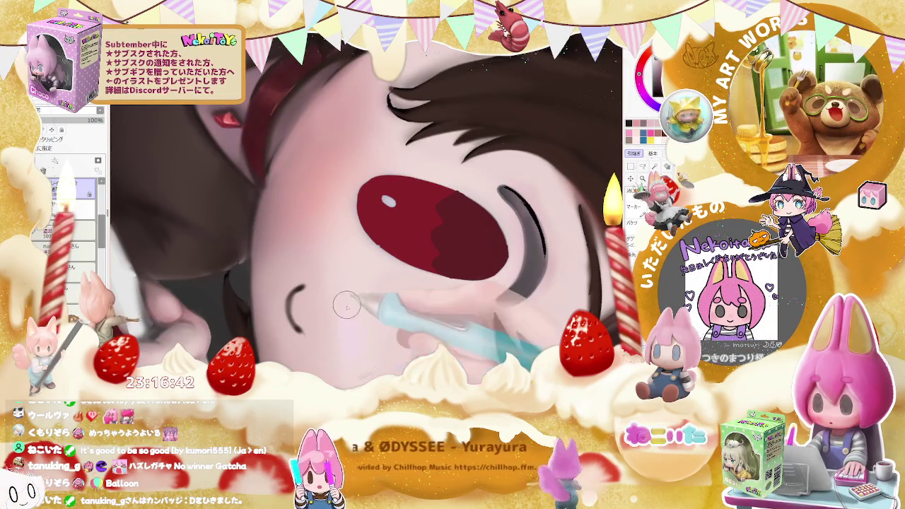
{"action": "scroll", "coordinate": [353, 330], "scroll_direction": "down", "scroll_amount": 1}
{"action": "left_click_drag", "start_coordinate": [353, 330], "coordinate": [320, 232]}
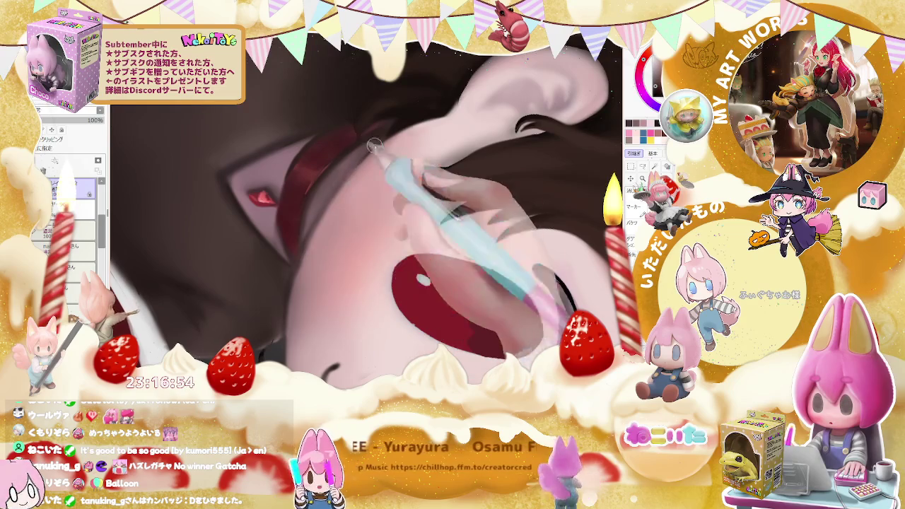
{"action": "scroll", "coordinate": [300, 251], "scroll_direction": "down", "scroll_amount": 3}
{"action": "scroll", "coordinate": [407, 129], "scroll_direction": "down", "scroll_amount": 2}
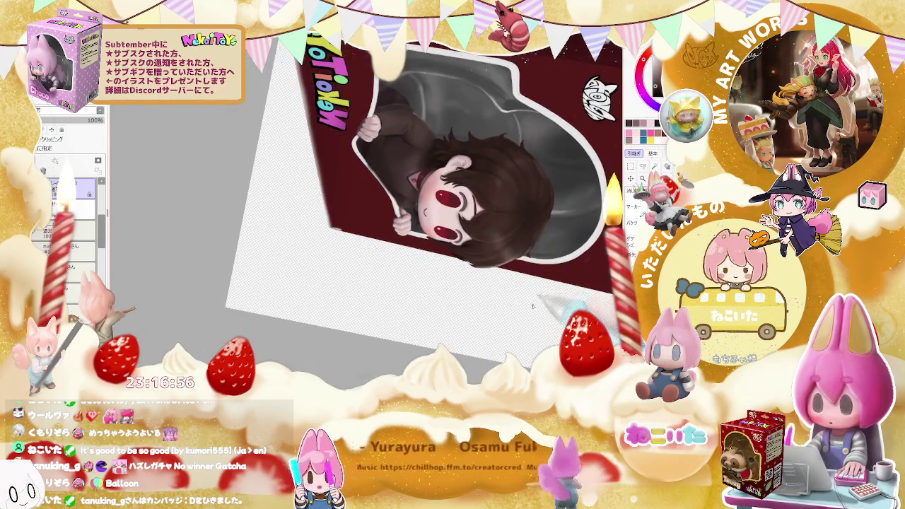
{"action": "scroll", "coordinate": [387, 230], "scroll_direction": "up", "scroll_amount": 5}
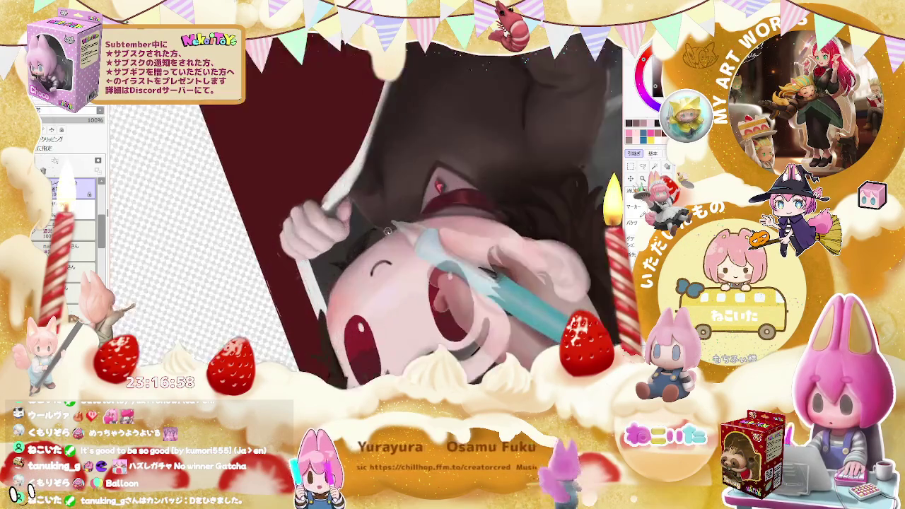
{"action": "scroll", "coordinate": [388, 231], "scroll_direction": "up", "scroll_amount": 1}
{"action": "scroll", "coordinate": [321, 291], "scroll_direction": "up", "scroll_amount": 2}
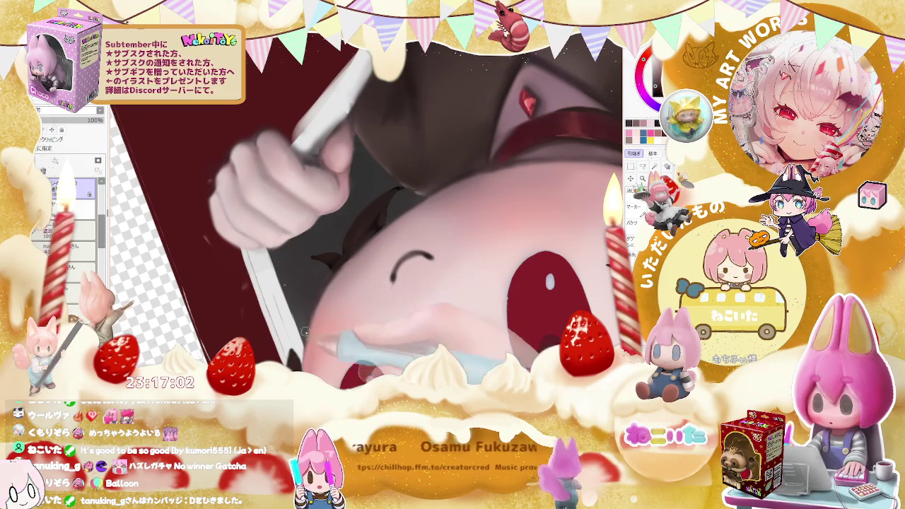
{"action": "scroll", "coordinate": [399, 218], "scroll_direction": "down", "scroll_amount": 2}
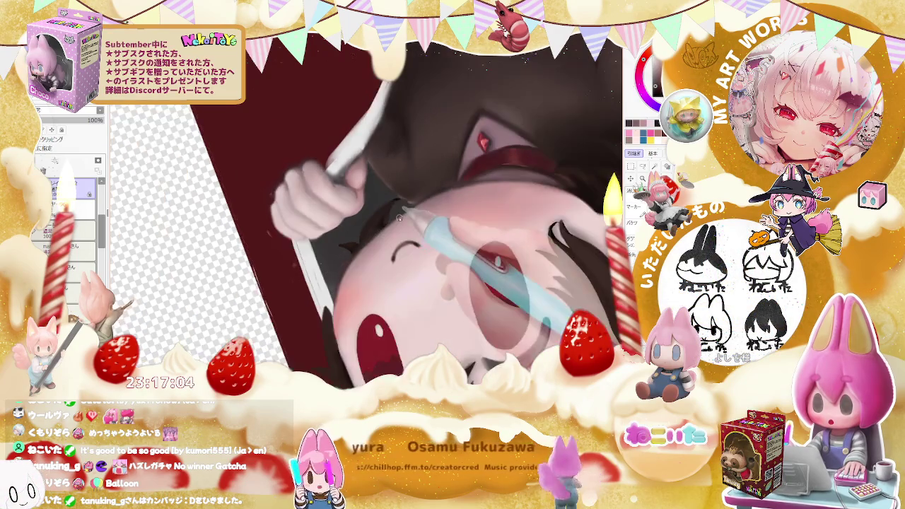
{"action": "scroll", "coordinate": [399, 218], "scroll_direction": "down", "scroll_amount": 2}
{"action": "scroll", "coordinate": [438, 248], "scroll_direction": "down", "scroll_amount": 2}
{"action": "scroll", "coordinate": [481, 283], "scroll_direction": "down", "scroll_amount": 1}
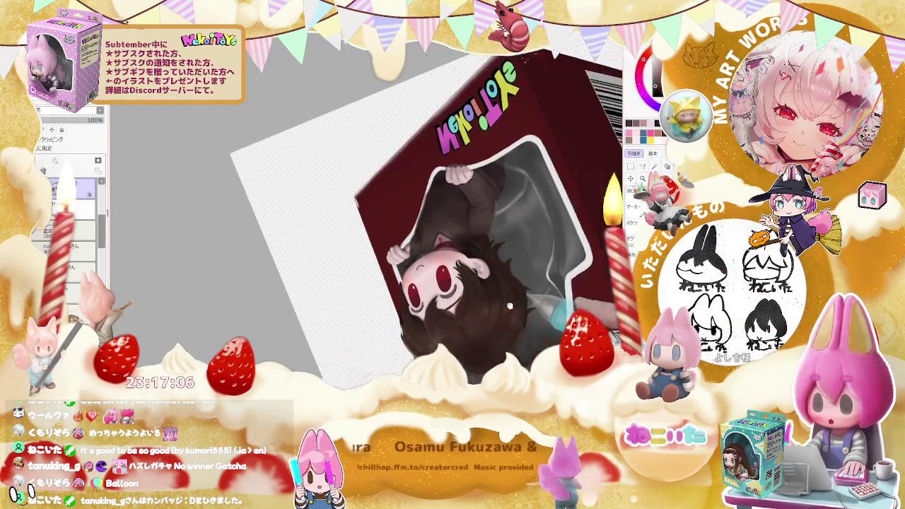
{"action": "left_click_drag", "start_coordinate": [509, 305], "coordinate": [478, 289]}
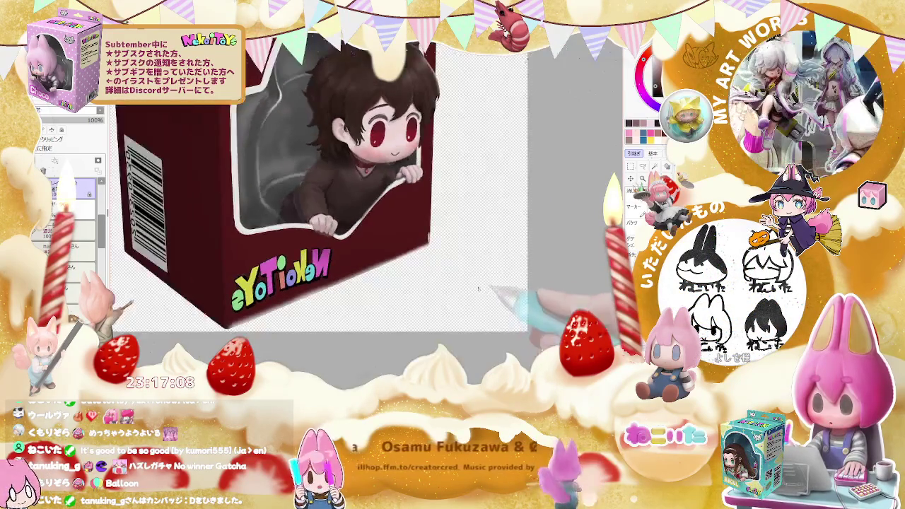
{"action": "scroll", "coordinate": [478, 288], "scroll_direction": "up", "scroll_amount": 2}
{"action": "scroll", "coordinate": [424, 279], "scroll_direction": "up", "scroll_amount": 2}
{"action": "scroll", "coordinate": [353, 272], "scroll_direction": "up", "scroll_amount": 2}
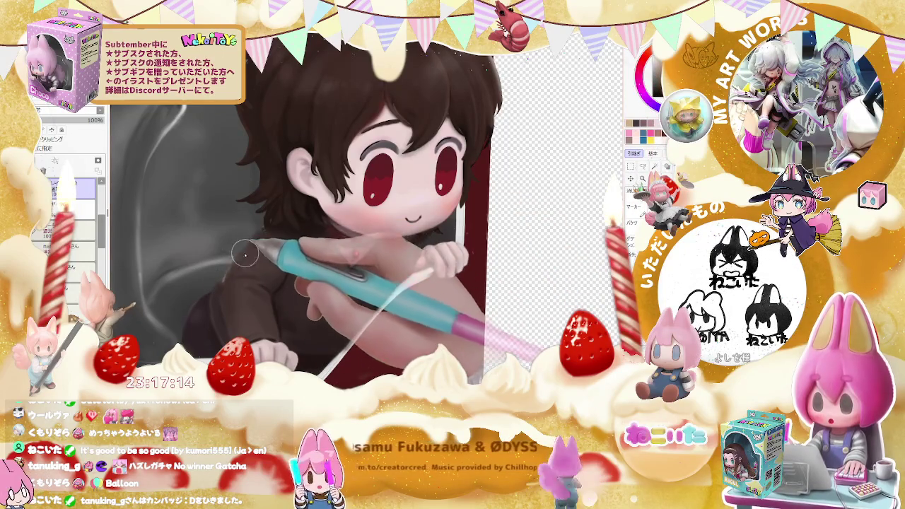
Resize the airbrush and reframe the view on the boxed chibi's head and collar
{"action": "key", "text": "]"}
{"action": "key", "text": "]"}
{"action": "key", "text": "]"}
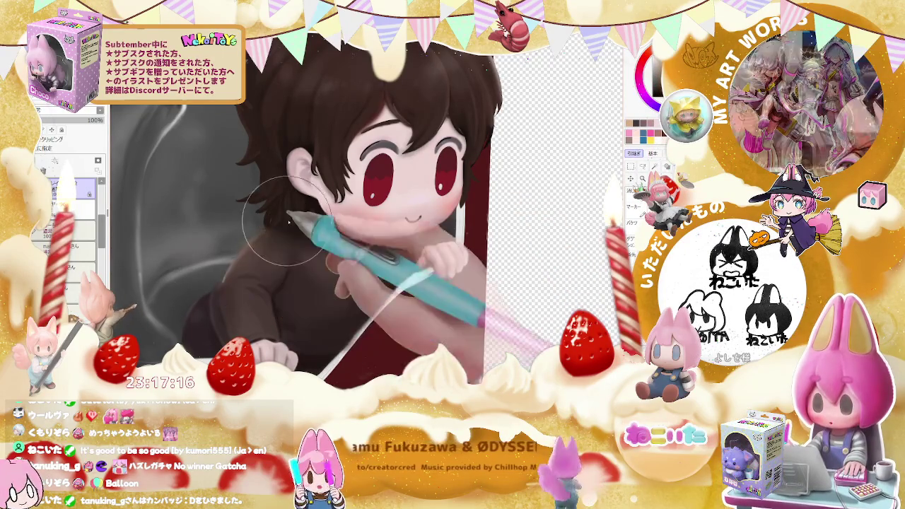
{"action": "key", "text": "ctrl+minus"}
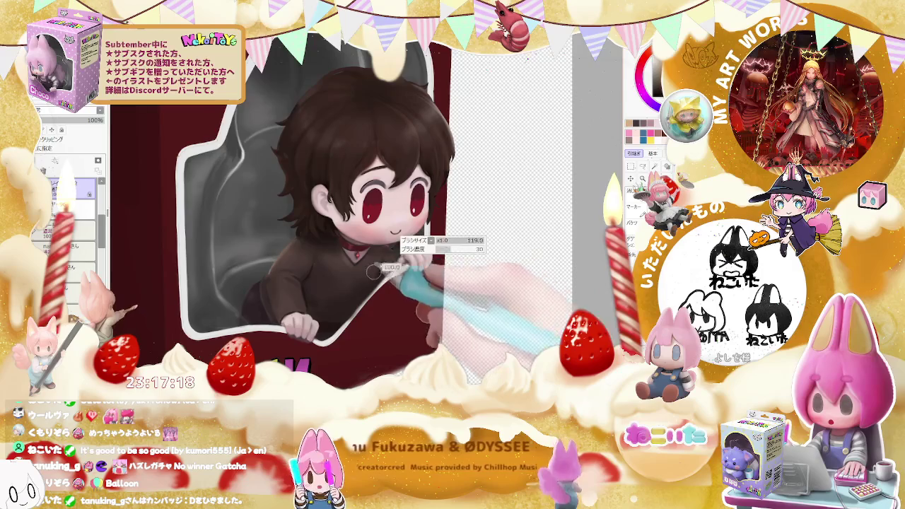
{"action": "key", "text": "ctrl+plus"}
{"action": "key", "text": "ctrl+minus"}
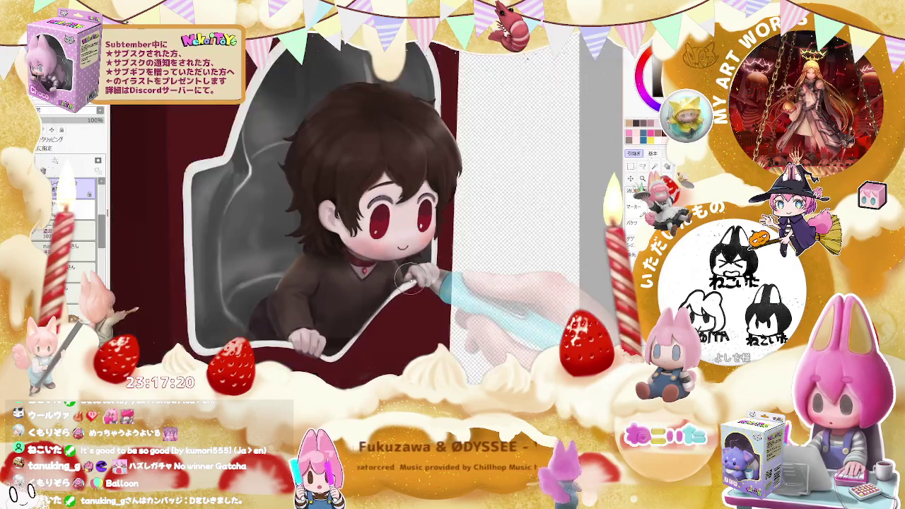
{"action": "key", "text": "ctrl+plus"}
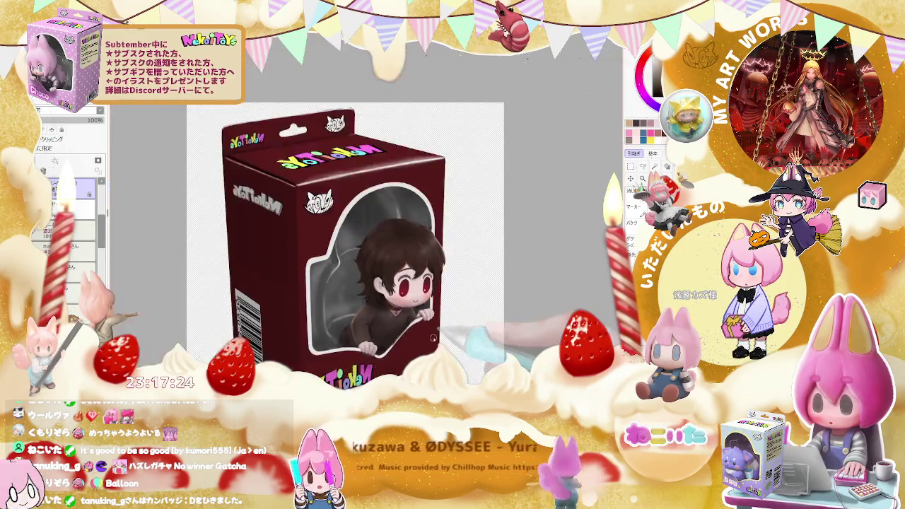
{"action": "left_click_drag", "start_coordinate": [368, 283], "coordinate": [321, 313]}
{"action": "scroll", "coordinate": [320, 313], "scroll_direction": "up", "scroll_amount": 3}
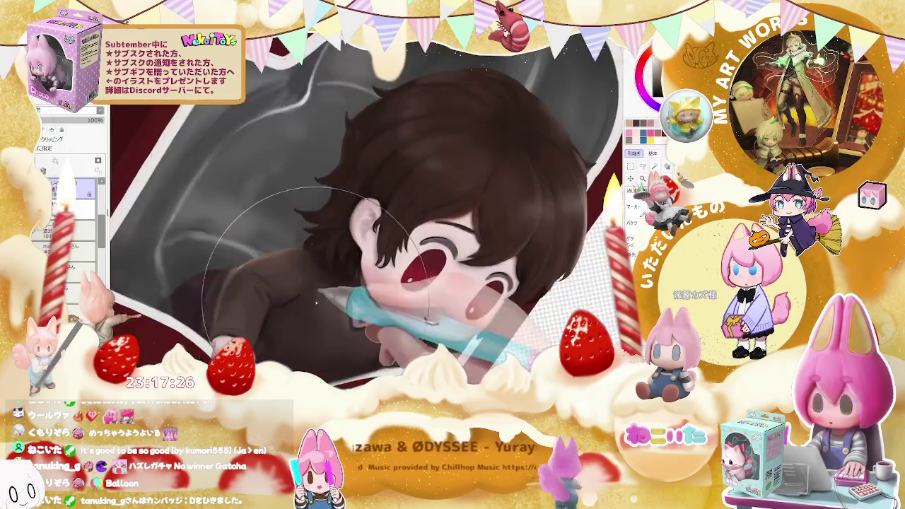
{"action": "scroll", "coordinate": [360, 348], "scroll_direction": "down", "scroll_amount": 2}
{"action": "scroll", "coordinate": [360, 348], "scroll_direction": "down", "scroll_amount": 2}
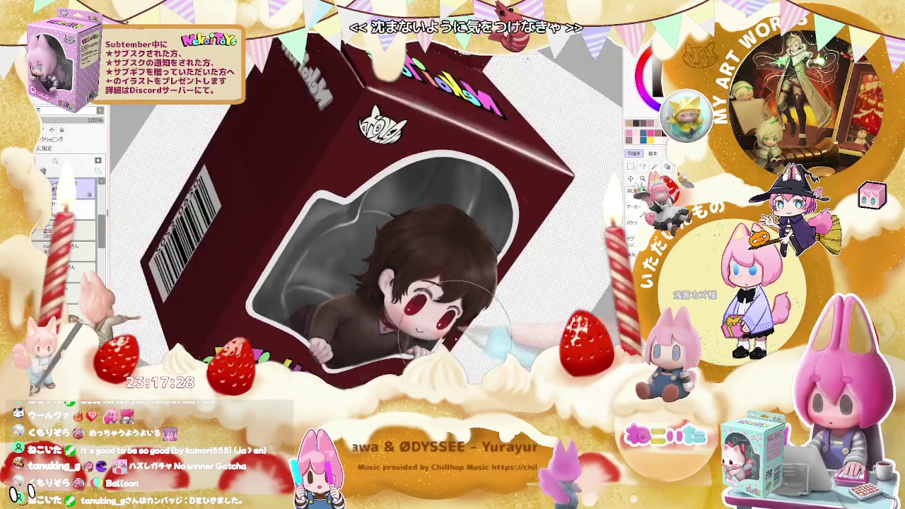
{"action": "scroll", "coordinate": [424, 343], "scroll_direction": "down", "scroll_amount": 2}
{"action": "scroll", "coordinate": [531, 336], "scroll_direction": "down", "scroll_amount": 1}
{"action": "scroll", "coordinate": [438, 318], "scroll_direction": "up", "scroll_amount": 2}
{"action": "scroll", "coordinate": [374, 300], "scroll_direction": "up", "scroll_amount": 2}
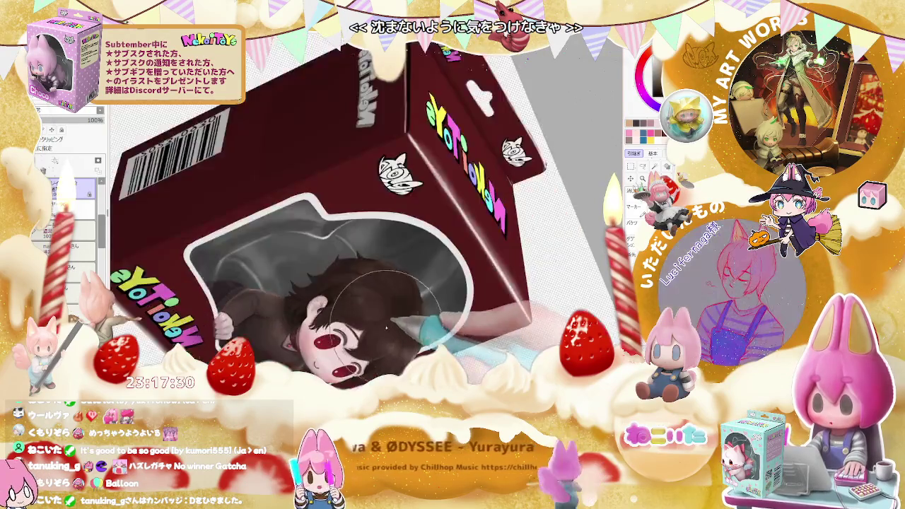
{"action": "scroll", "coordinate": [346, 289], "scroll_direction": "up", "scroll_amount": 2}
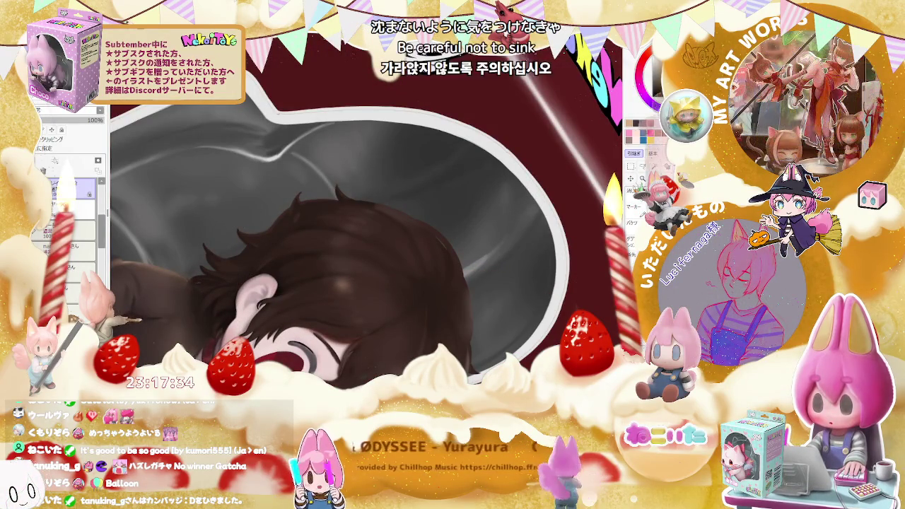
{"action": "key", "text": "bracketleft"}
Airbrush soft warm golden highlights across the crown of the dark brown hair
{"action": "scroll", "coordinate": [342, 286], "scroll_direction": "down", "scroll_amount": 1}
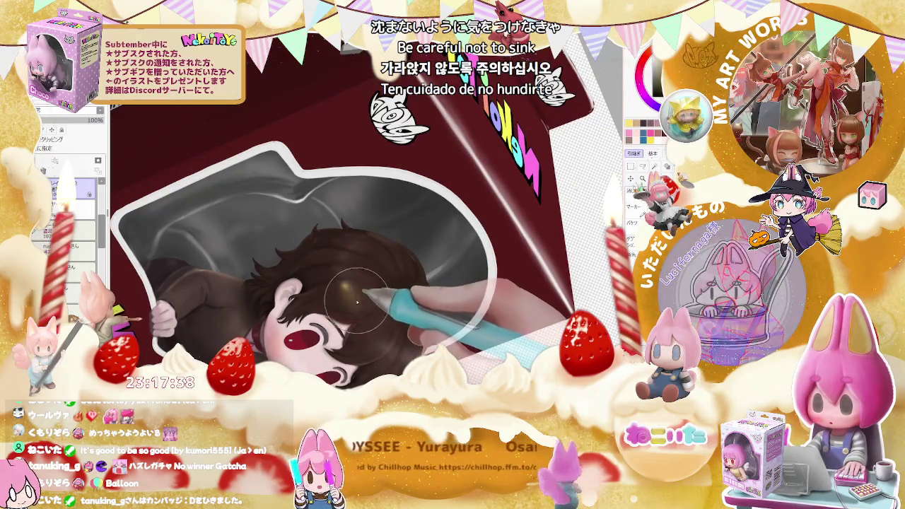
{"action": "scroll", "coordinate": [362, 314], "scroll_direction": "down", "scroll_amount": 2}
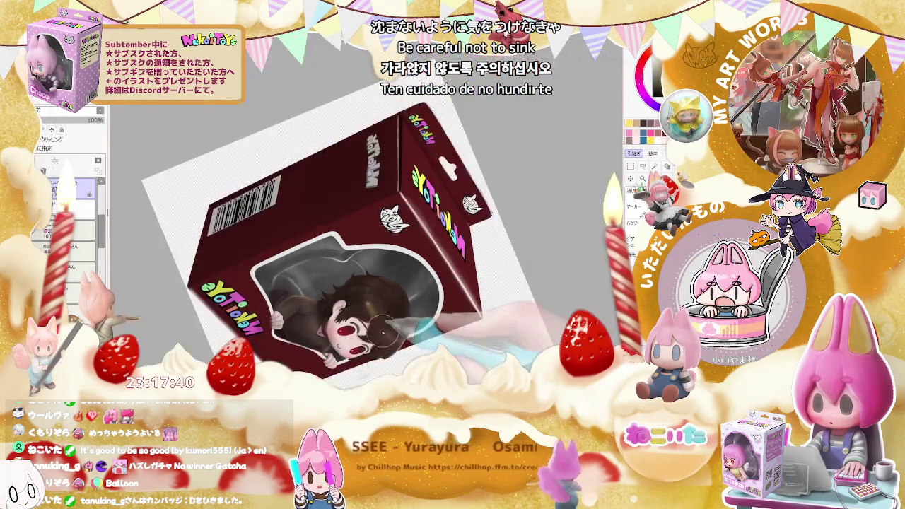
{"action": "scroll", "coordinate": [424, 327], "scroll_direction": "up", "scroll_amount": 2}
{"action": "scroll", "coordinate": [353, 297], "scroll_direction": "up", "scroll_amount": 2}
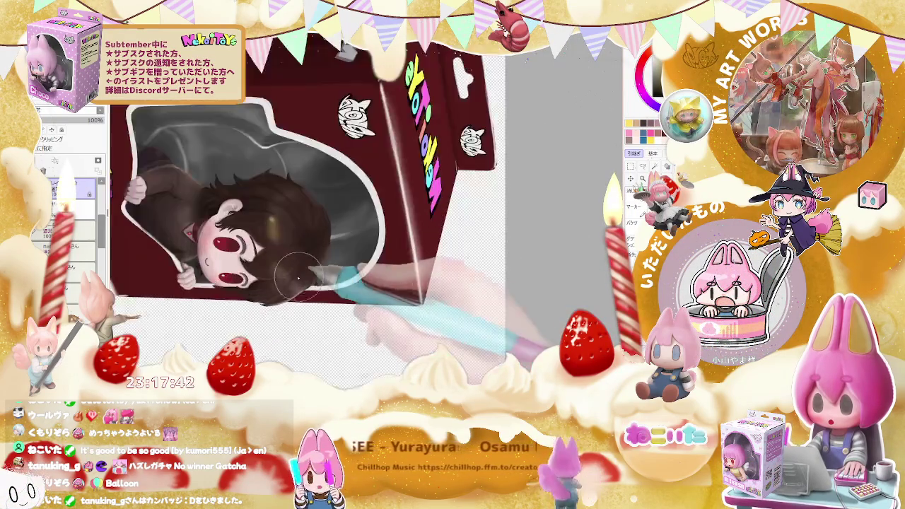
{"action": "scroll", "coordinate": [297, 276], "scroll_direction": "up", "scroll_amount": 2}
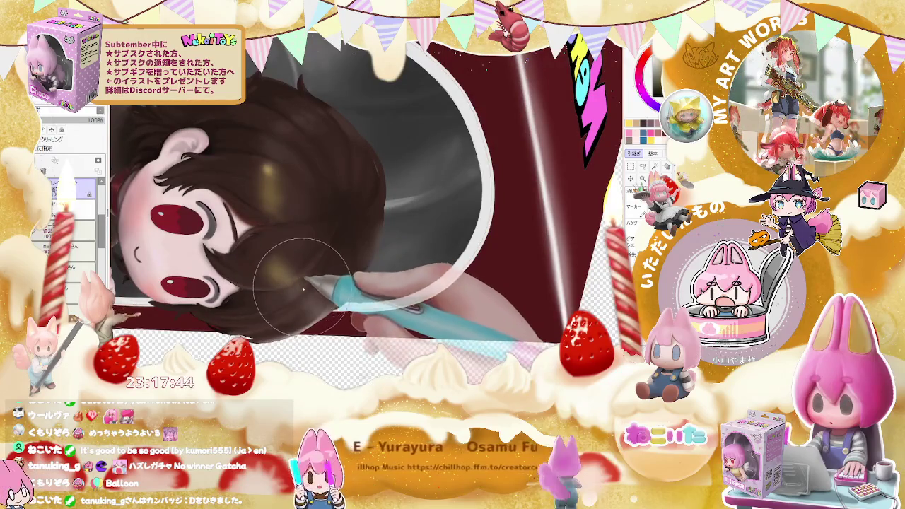
{"action": "scroll", "coordinate": [311, 286], "scroll_direction": "down", "scroll_amount": 2}
{"action": "scroll", "coordinate": [342, 286], "scroll_direction": "down", "scroll_amount": 1}
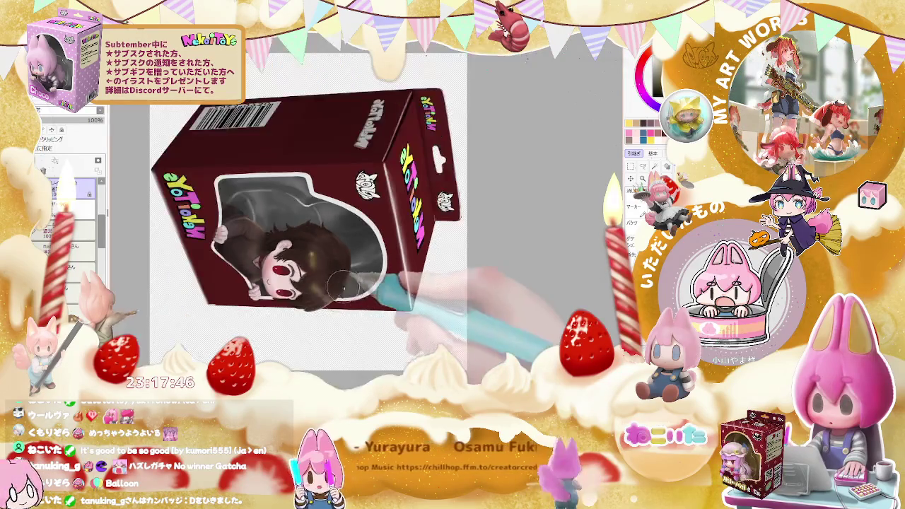
{"action": "scroll", "coordinate": [341, 286], "scroll_direction": "up", "scroll_amount": 1}
{"action": "scroll", "coordinate": [339, 275], "scroll_direction": "up", "scroll_amount": 1}
{"action": "scroll", "coordinate": [325, 240], "scroll_direction": "up", "scroll_amount": 1}
{"action": "scroll", "coordinate": [321, 197], "scroll_direction": "up", "scroll_amount": 1}
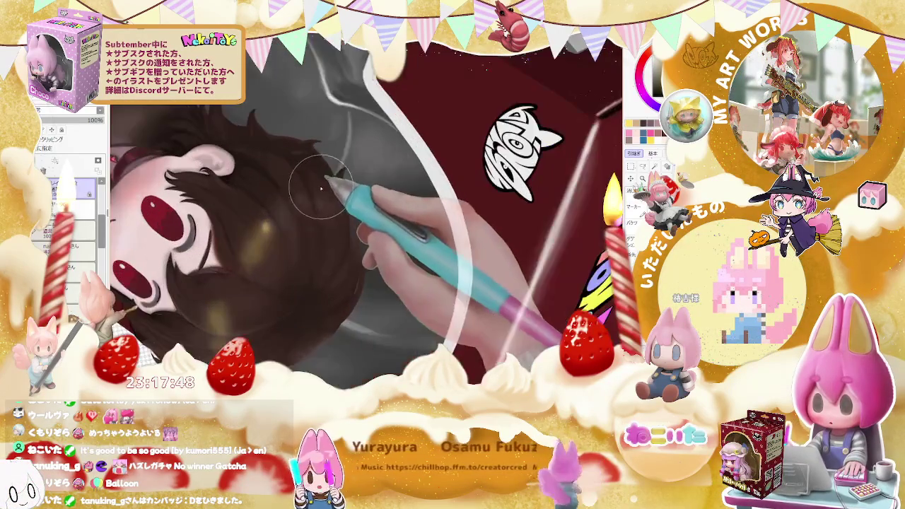
{"action": "scroll", "coordinate": [311, 215], "scroll_direction": "down", "scroll_amount": 1}
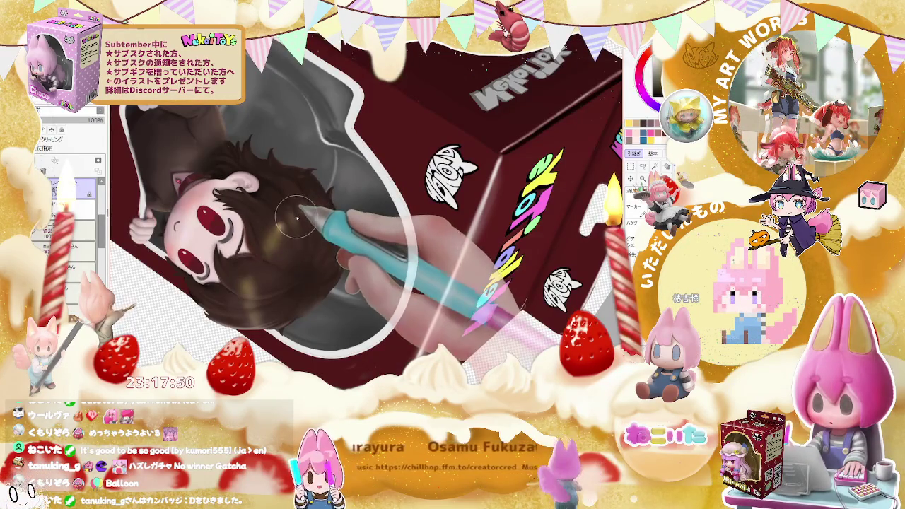
{"action": "scroll", "coordinate": [292, 223], "scroll_direction": "down", "scroll_amount": 1}
{"action": "scroll", "coordinate": [290, 223], "scroll_direction": "up", "scroll_amount": 1}
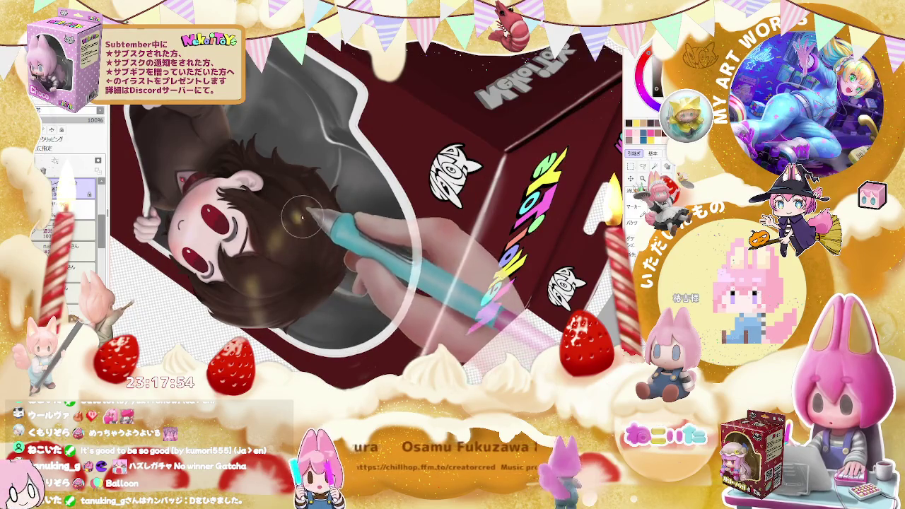
{"action": "scroll", "coordinate": [313, 225], "scroll_direction": "down", "scroll_amount": 1}
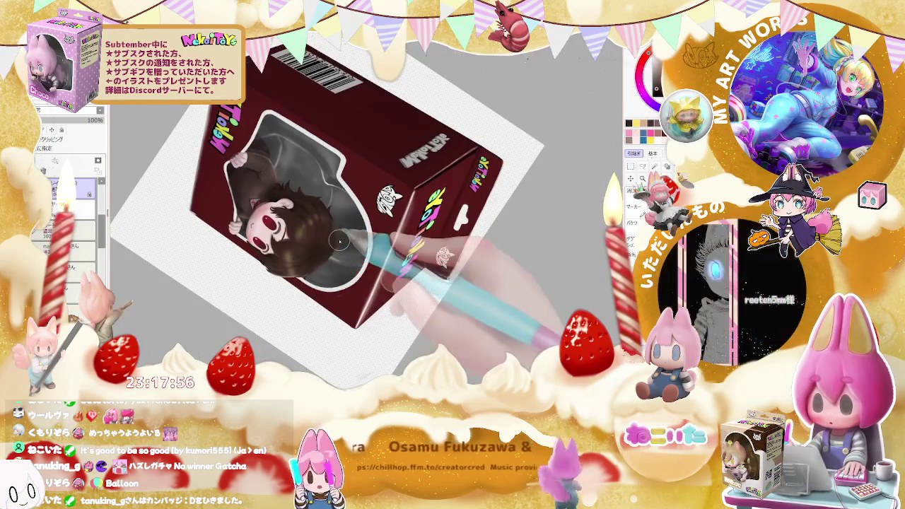
{"action": "scroll", "coordinate": [430, 272], "scroll_direction": "up", "scroll_amount": 1}
{"action": "scroll", "coordinate": [431, 275], "scroll_direction": "up", "scroll_amount": 2}
{"action": "scroll", "coordinate": [466, 277], "scroll_direction": "up", "scroll_amount": 2}
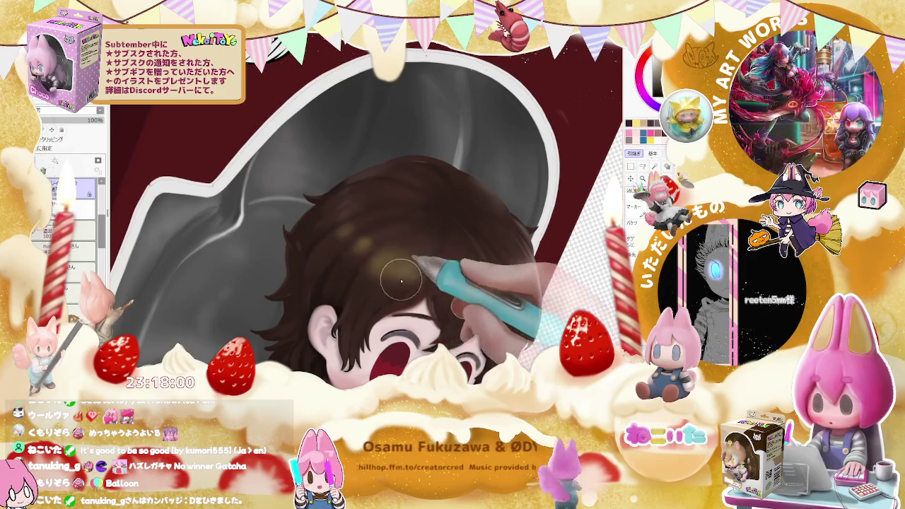
Repaint the fringe with soft brown strands falling over the forehead and between the eyes
{"action": "scroll", "coordinate": [474, 286], "scroll_direction": "down", "scroll_amount": 2}
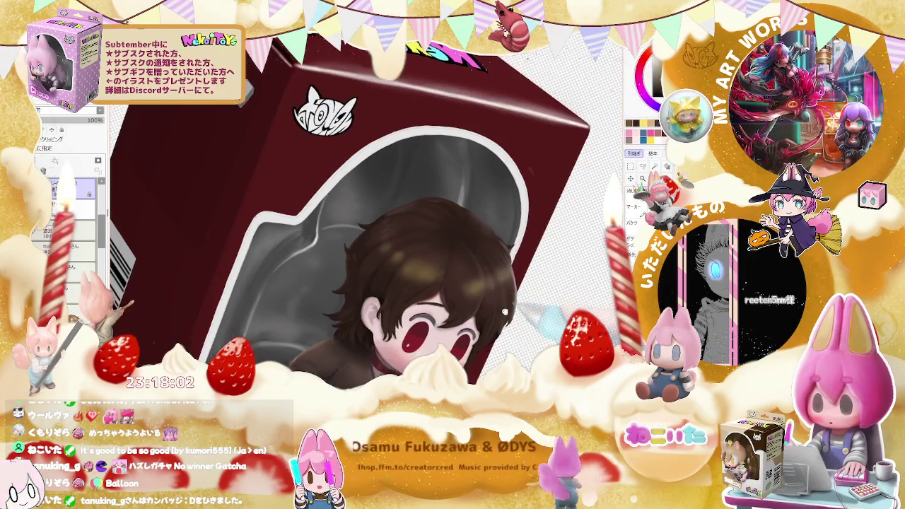
{"action": "scroll", "coordinate": [349, 250], "scroll_direction": "up", "scroll_amount": 2}
{"action": "scroll", "coordinate": [322, 205], "scroll_direction": "up", "scroll_amount": 2}
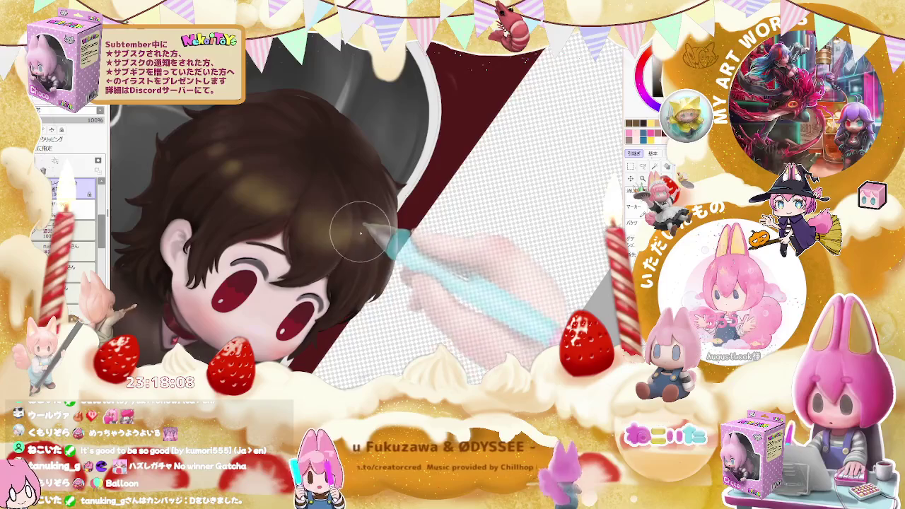
{"action": "scroll", "coordinate": [335, 244], "scroll_direction": "down", "scroll_amount": 1}
{"action": "scroll", "coordinate": [368, 242], "scroll_direction": "down", "scroll_amount": 1}
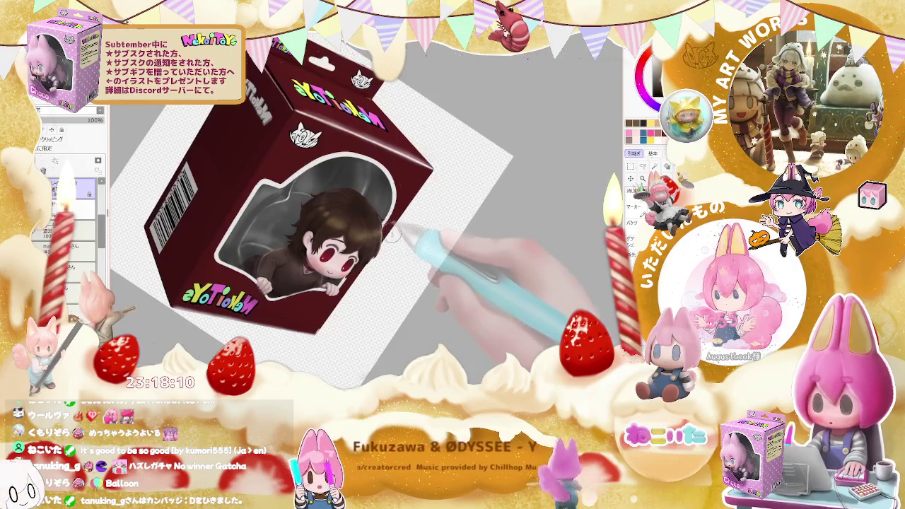
{"action": "scroll", "coordinate": [353, 258], "scroll_direction": "up", "scroll_amount": 1}
{"action": "scroll", "coordinate": [297, 314], "scroll_direction": "up", "scroll_amount": 1}
{"action": "scroll", "coordinate": [254, 326], "scroll_direction": "up", "scroll_amount": 3}
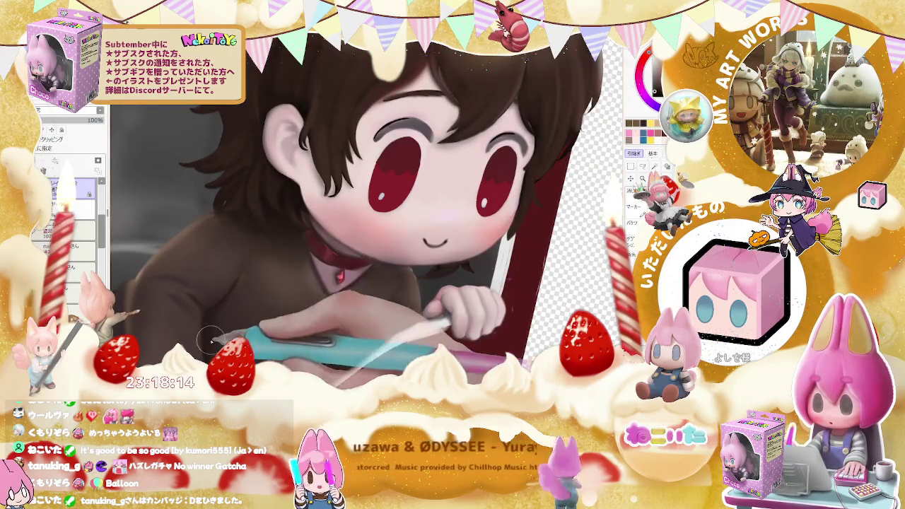
{"action": "scroll", "coordinate": [226, 331], "scroll_direction": "down", "scroll_amount": 1}
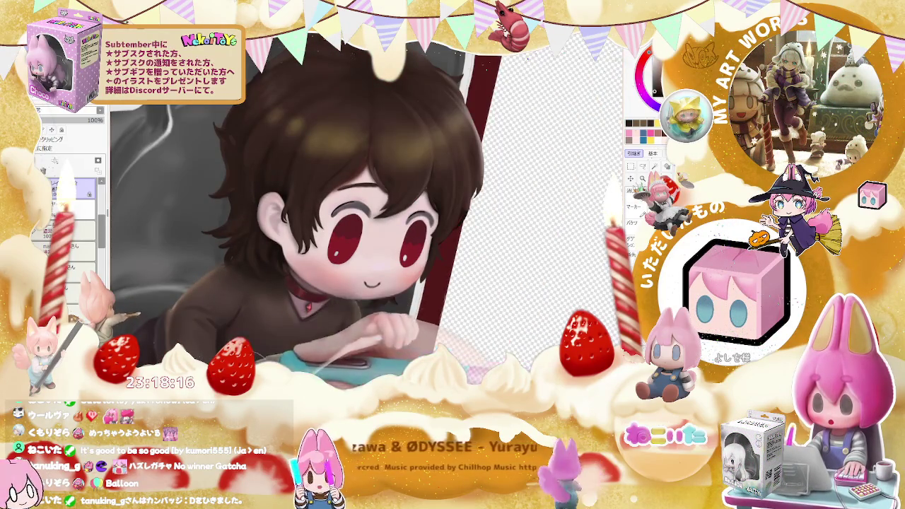
{"action": "scroll", "coordinate": [234, 342], "scroll_direction": "down", "scroll_amount": 1}
{"action": "scroll", "coordinate": [365, 260], "scroll_direction": "up", "scroll_amount": 3}
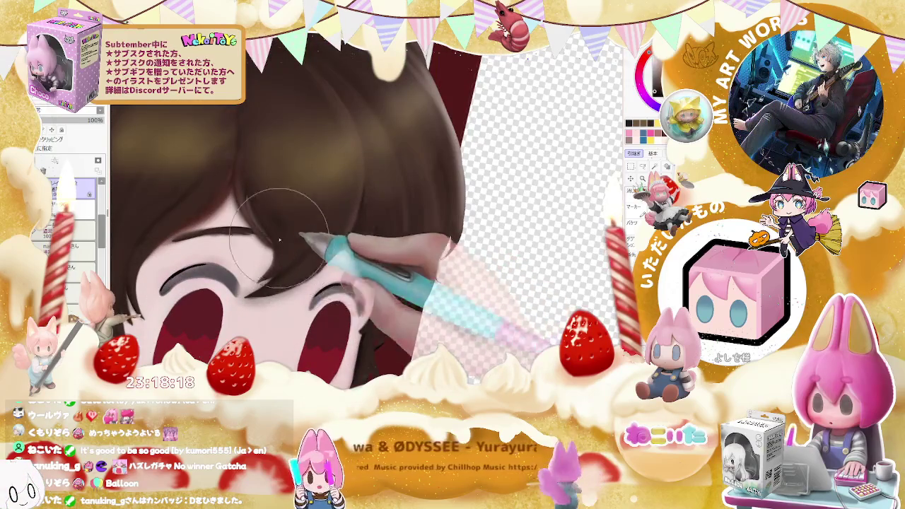
{"action": "left_click_drag", "start_coordinate": [279, 239], "coordinate": [349, 257]}
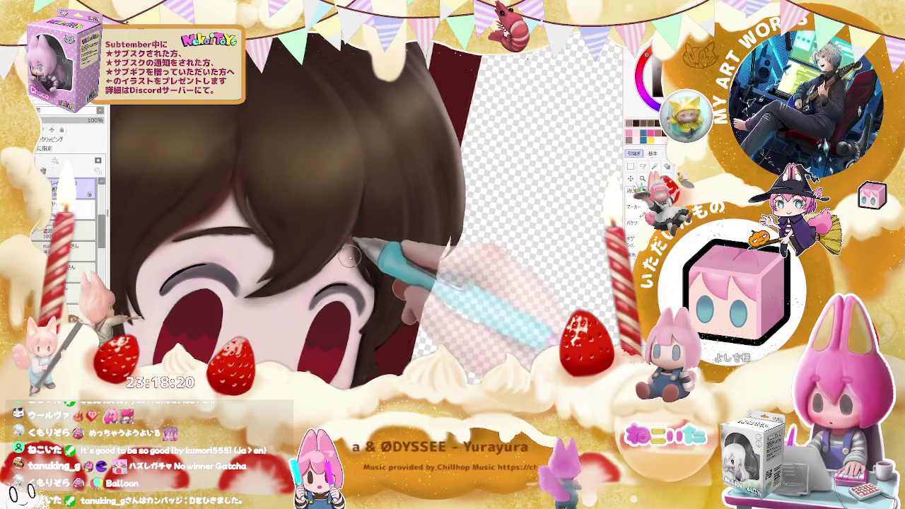
{"action": "mouse_move", "coordinate": [231, 190]}
{"action": "left_mouse_down"}
{"action": "mouse_move", "coordinate": [359, 236]}
{"action": "mouse_move", "coordinate": [394, 263]}
{"action": "mouse_move", "coordinate": [367, 289]}
{"action": "left_mouse_up"}
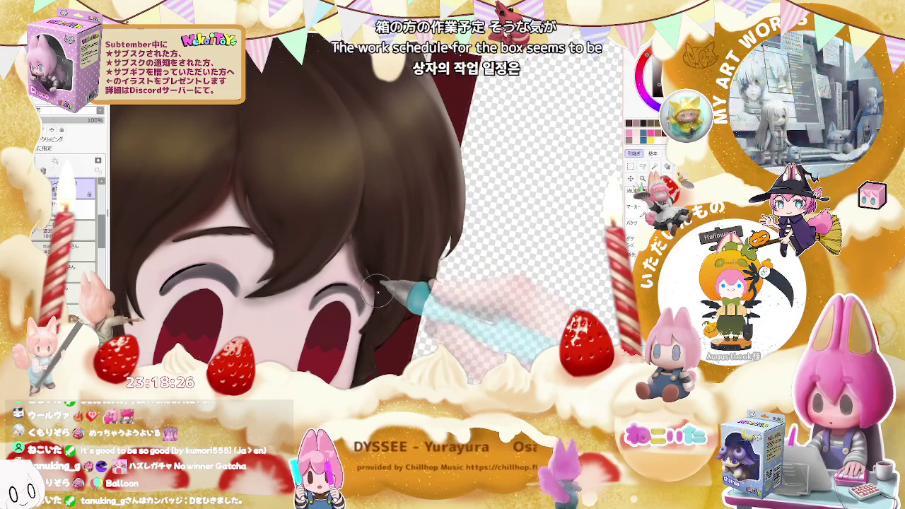
Paint a thick near-black eyelash arc over the chibi's eyelid
{"action": "scroll", "coordinate": [377, 291], "scroll_direction": "up", "scroll_amount": 2}
{"action": "scroll", "coordinate": [373, 296], "scroll_direction": "up", "scroll_amount": 2}
{"action": "scroll", "coordinate": [371, 299], "scroll_direction": "up", "scroll_amount": 2}
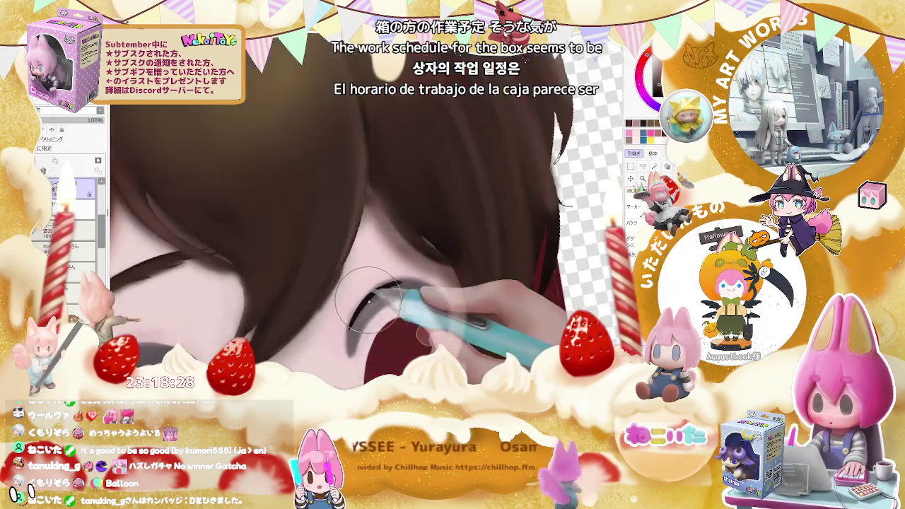
{"action": "left_click_drag", "start_coordinate": [365, 304], "coordinate": [350, 342]}
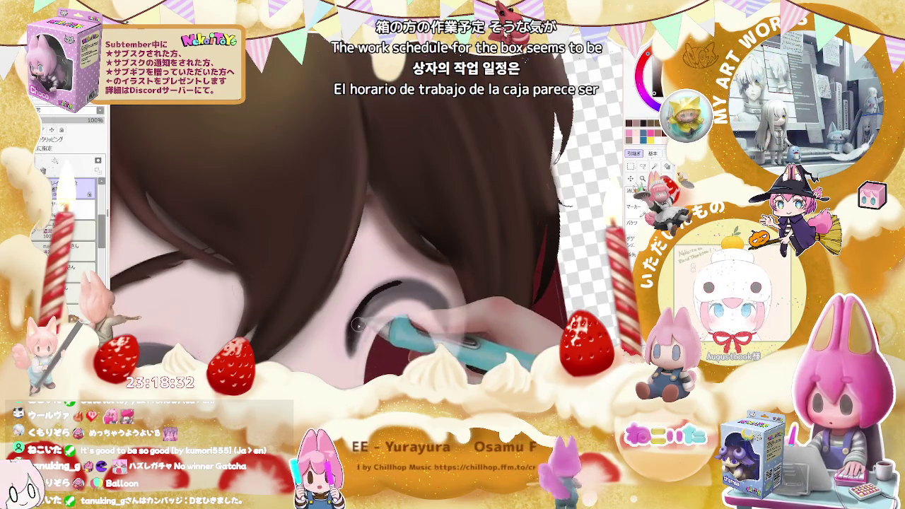
{"action": "left_click_drag", "start_coordinate": [351, 352], "coordinate": [358, 325]}
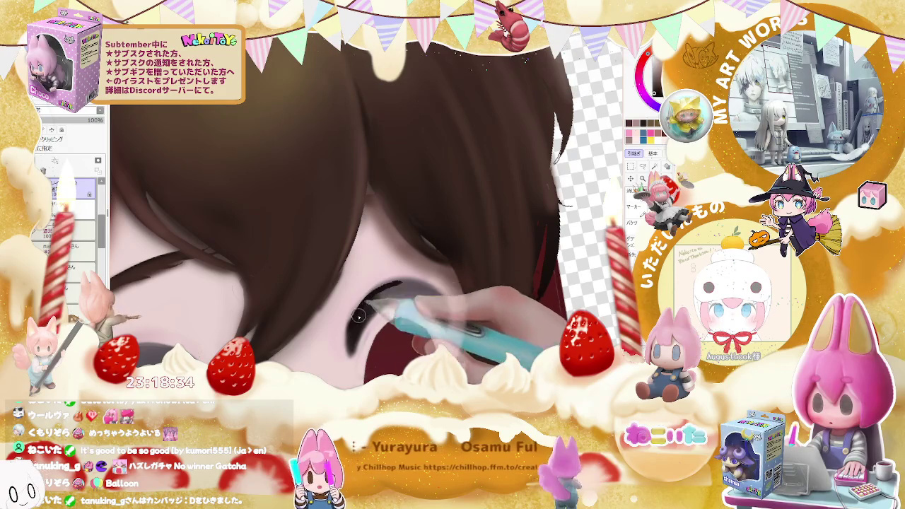
Blend lighter, softer tones into the lower part of the red eye
{"action": "scroll", "coordinate": [459, 300], "scroll_direction": "down", "scroll_amount": 3}
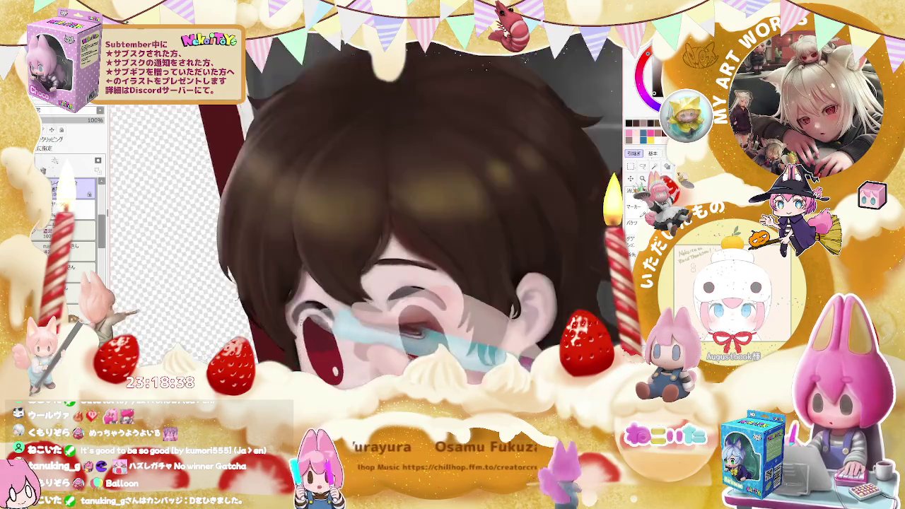
{"action": "scroll", "coordinate": [289, 327], "scroll_direction": "up", "scroll_amount": 3}
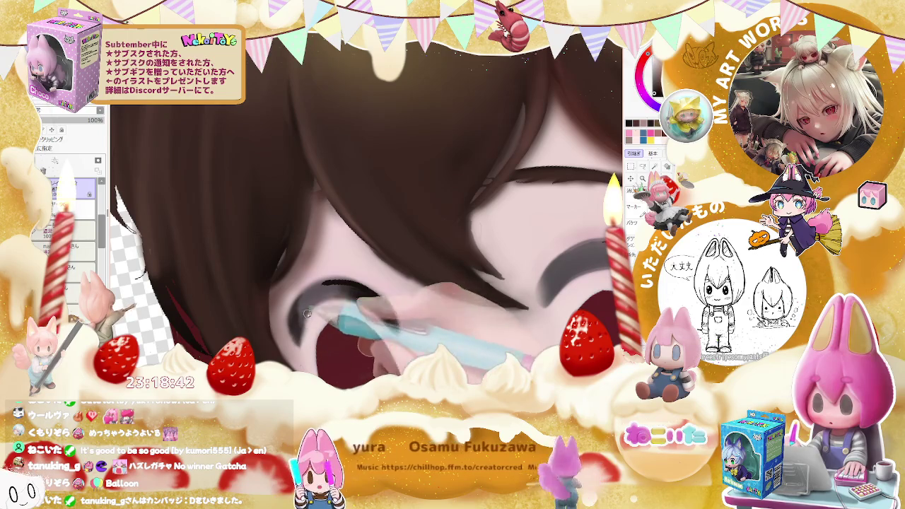
{"action": "scroll", "coordinate": [297, 316], "scroll_direction": "down", "scroll_amount": 1}
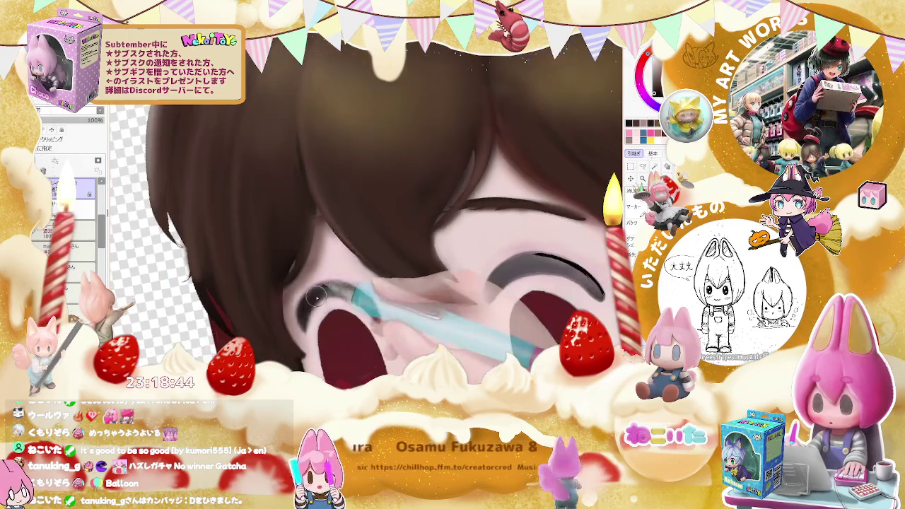
{"action": "scroll", "coordinate": [297, 316], "scroll_direction": "down", "scroll_amount": 1}
{"action": "scroll", "coordinate": [298, 316], "scroll_direction": "down", "scroll_amount": 2}
{"action": "scroll", "coordinate": [496, 326], "scroll_direction": "up", "scroll_amount": 1}
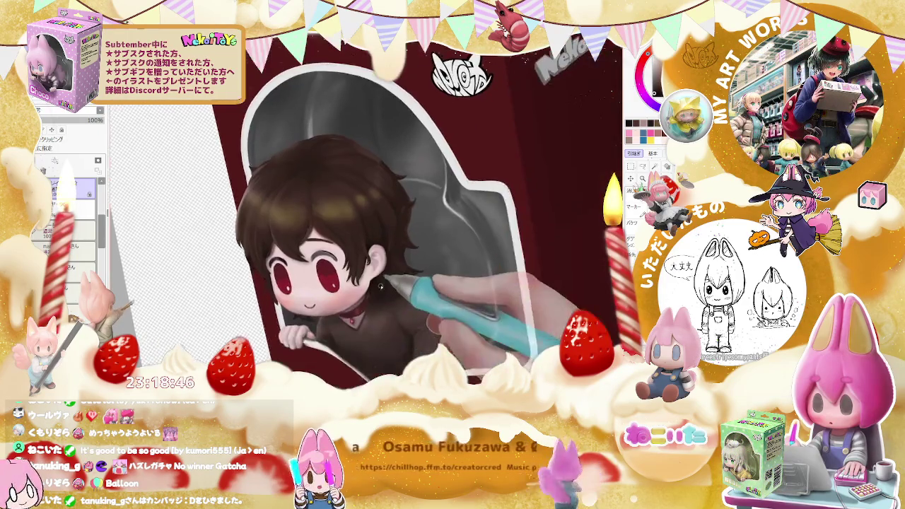
{"action": "scroll", "coordinate": [496, 326], "scroll_direction": "up", "scroll_amount": 1}
{"action": "scroll", "coordinate": [424, 311], "scroll_direction": "up", "scroll_amount": 1}
{"action": "scroll", "coordinate": [348, 294], "scroll_direction": "up", "scroll_amount": 1}
{"action": "scroll", "coordinate": [346, 294], "scroll_direction": "up", "scroll_amount": 1}
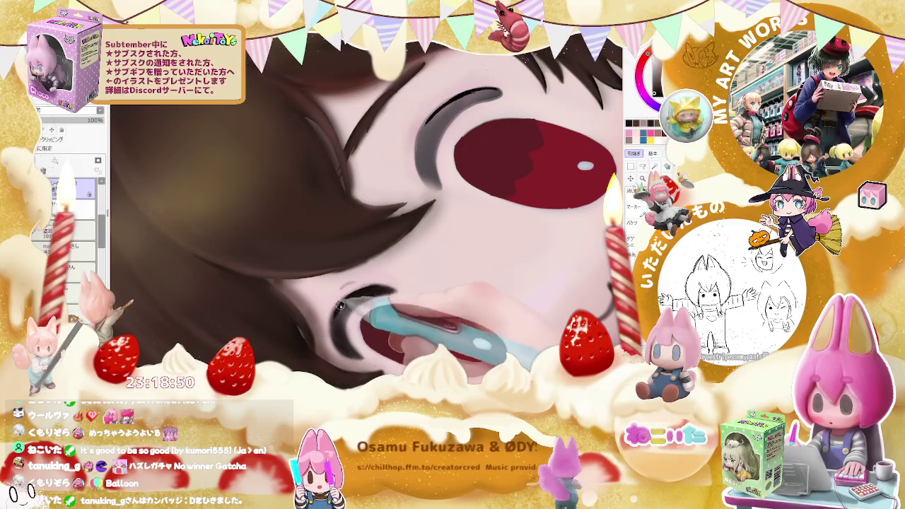
{"action": "scroll", "coordinate": [337, 320], "scroll_direction": "down", "scroll_amount": 1}
{"action": "scroll", "coordinate": [325, 304], "scroll_direction": "up", "scroll_amount": 1}
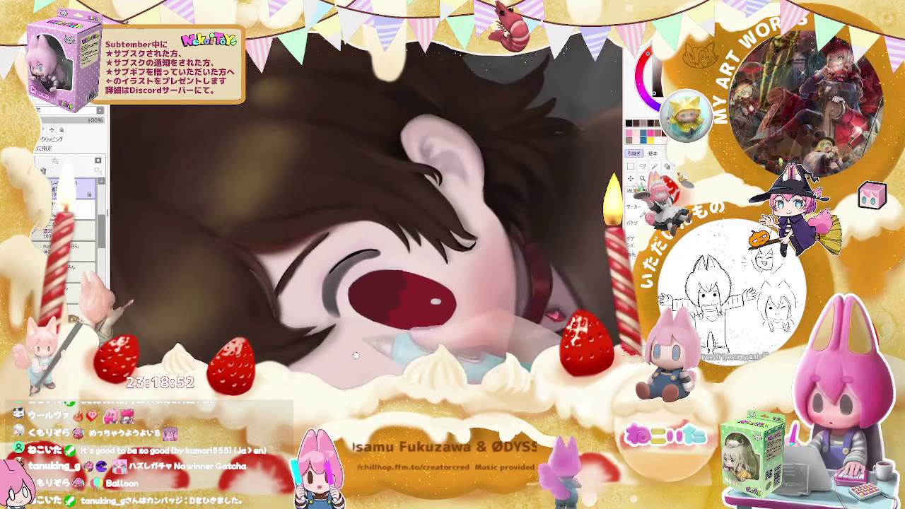
{"action": "scroll", "coordinate": [315, 291], "scroll_direction": "up", "scroll_amount": 1}
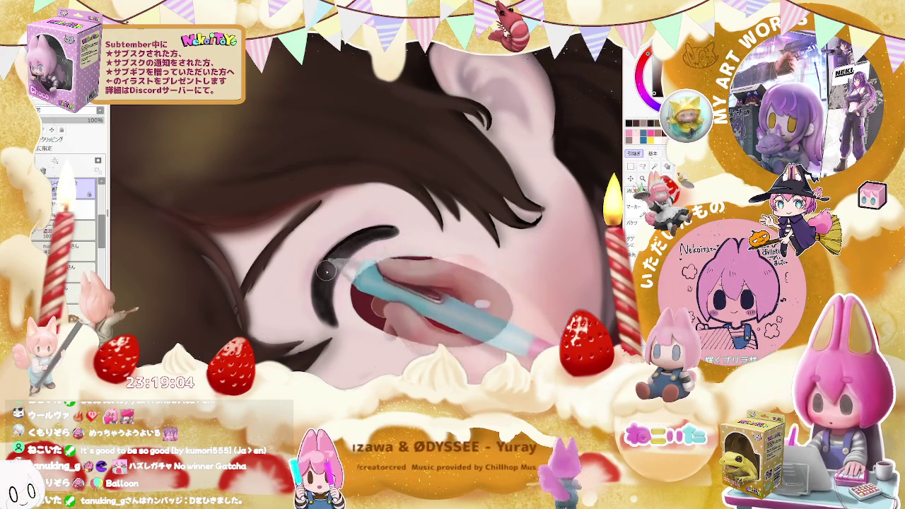
{"action": "key", "text": "ctrl+minus"}
{"action": "key", "text": "ctrl+minus"}
{"action": "key", "text": "ctrl+minus"}
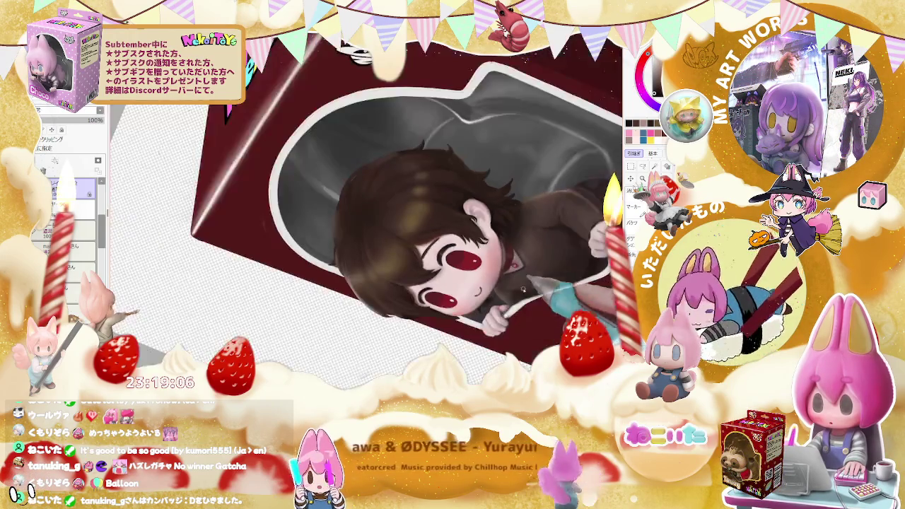
{"action": "key", "text": "Home"}
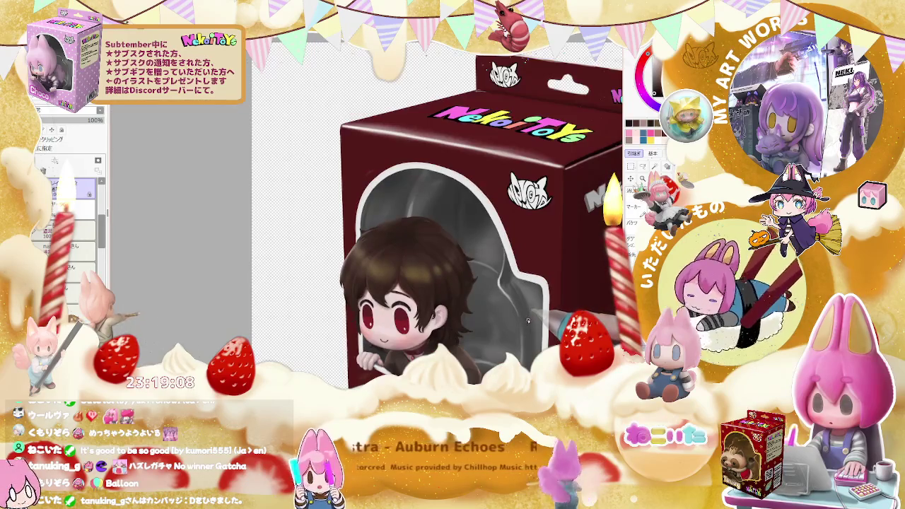
{"action": "key", "text": "End"}
{"action": "key", "text": "ctrl+plus"}
{"action": "key", "text": "ctrl+plus"}
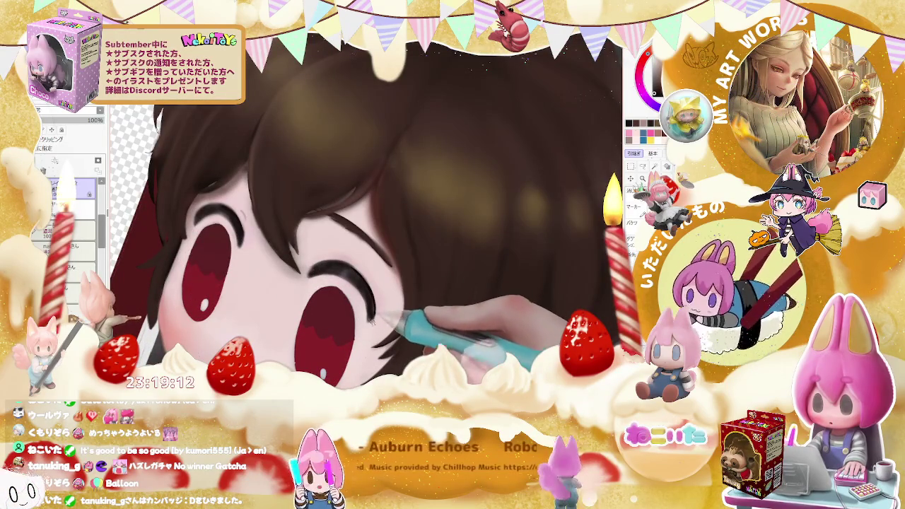
{"action": "key", "text": "ctrl+minus"}
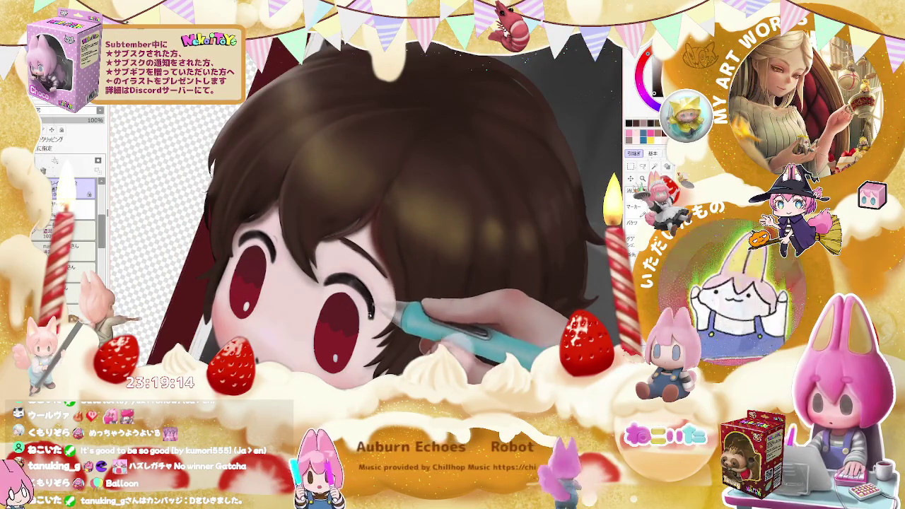
{"action": "key", "text": "ctrl+minus"}
{"action": "key", "text": "ctrl+minus"}
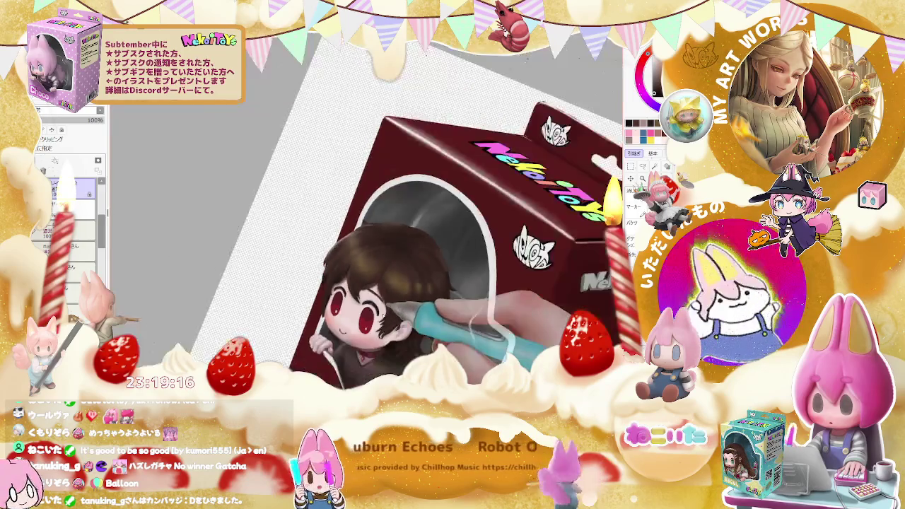
{"action": "key", "text": "ctrl+minus"}
{"action": "key", "text": "ctrl+minus"}
{"action": "left_click_drag", "start_coordinate": [468, 332], "coordinate": [427, 319]}
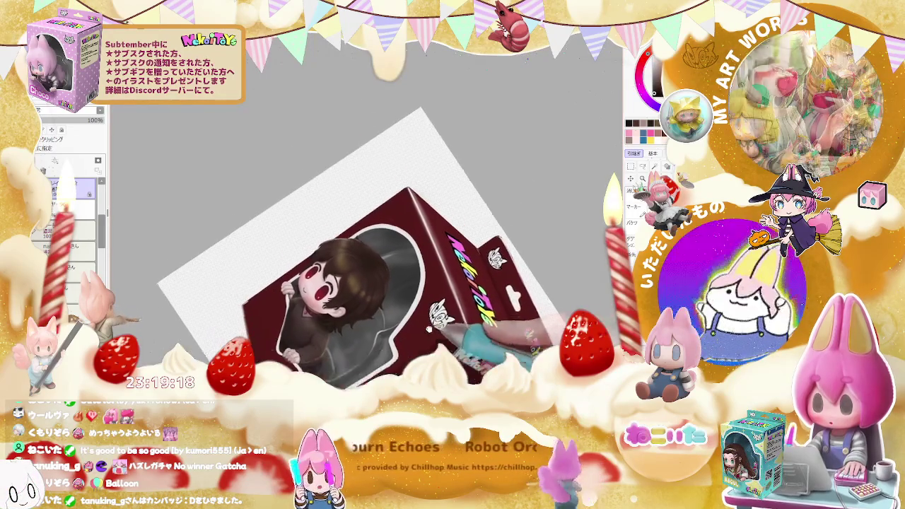
{"action": "key", "text": "ctrl+0"}
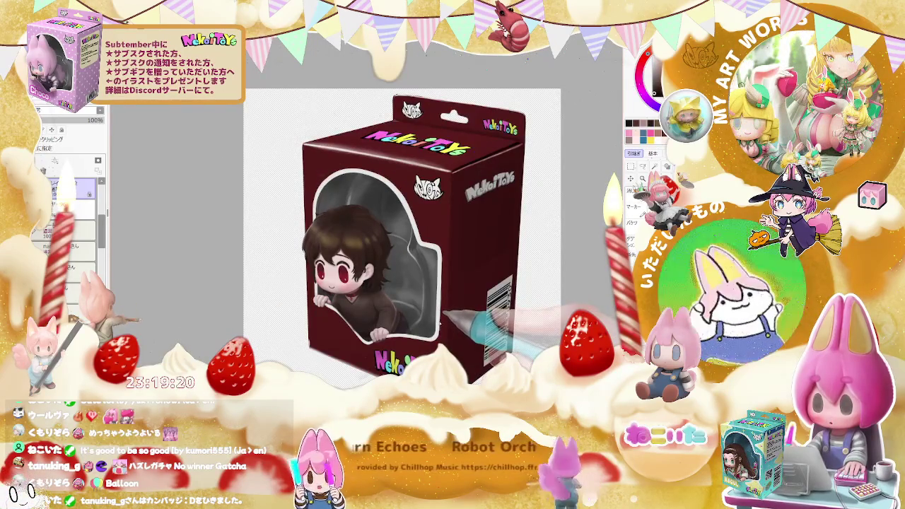
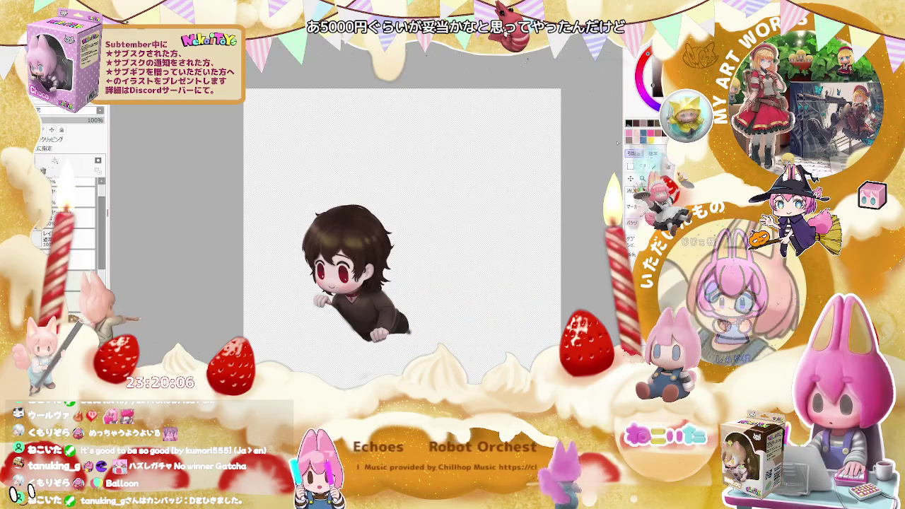
Inspect the chibi drawing in Clip Studio Paint, shrinking the brush and panning and rotating the view
{"action": "scroll", "coordinate": [420, 319], "scroll_direction": "up", "scroll_amount": 3}
{"action": "scroll", "coordinate": [384, 363], "scroll_direction": "up", "scroll_amount": 2}
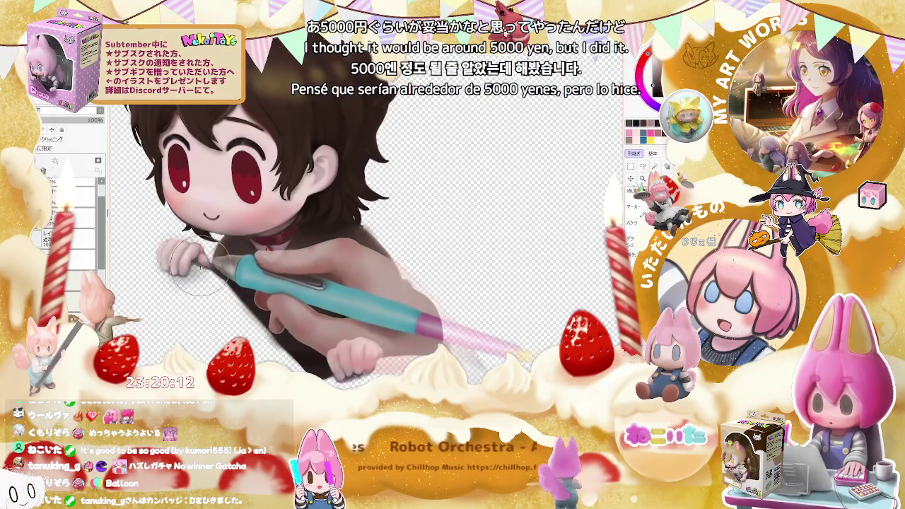
{"action": "scroll", "coordinate": [201, 266], "scroll_direction": "down", "scroll_amount": 2}
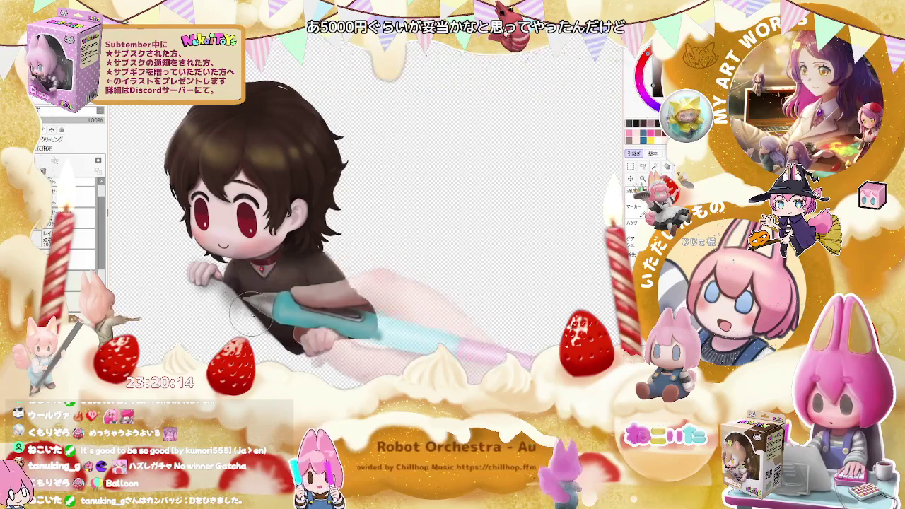
{"action": "scroll", "coordinate": [252, 337], "scroll_direction": "down", "scroll_amount": 1}
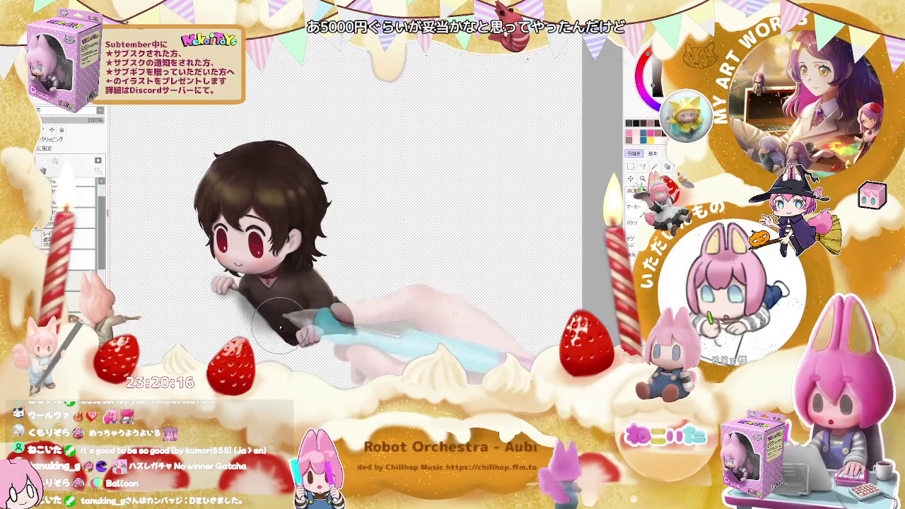
{"action": "scroll", "coordinate": [323, 336], "scroll_direction": "up", "scroll_amount": 1}
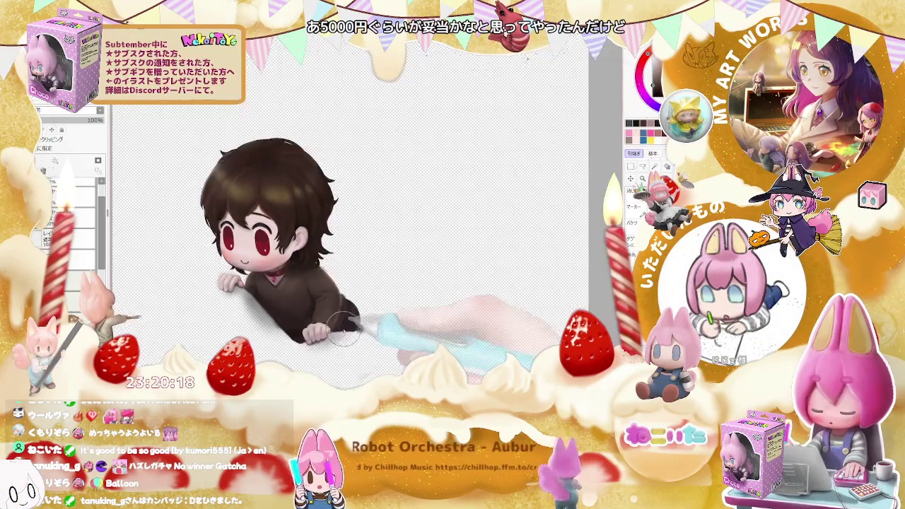
{"action": "scroll", "coordinate": [337, 340], "scroll_direction": "down", "scroll_amount": 2}
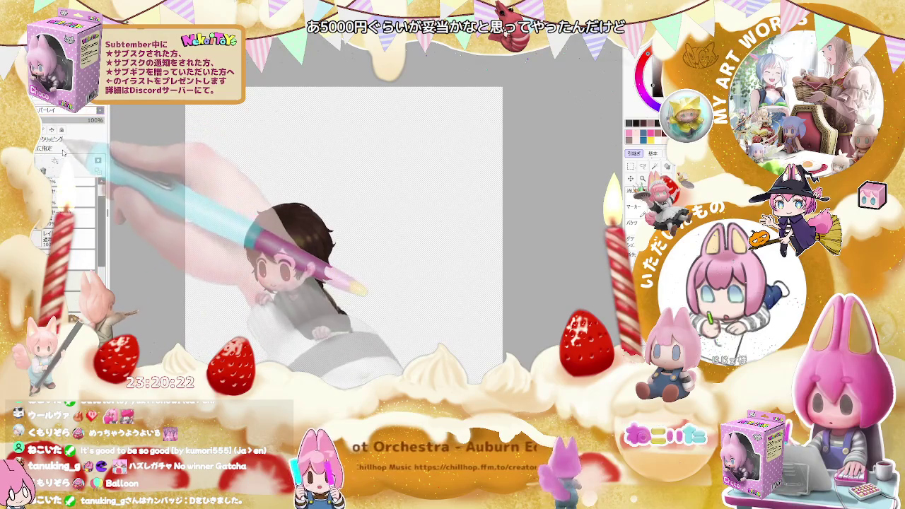
{"action": "scroll", "coordinate": [279, 261], "scroll_direction": "up", "scroll_amount": 2}
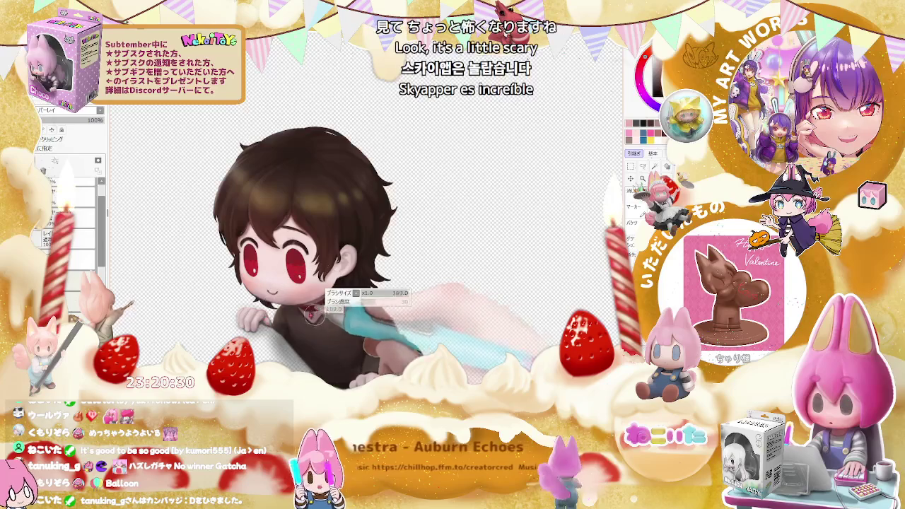
{"action": "key", "text": "["}
{"action": "key", "text": "["}
{"action": "key", "text": "["}
{"action": "left_click_drag", "start_coordinate": [340, 357], "coordinate": [329, 311]}
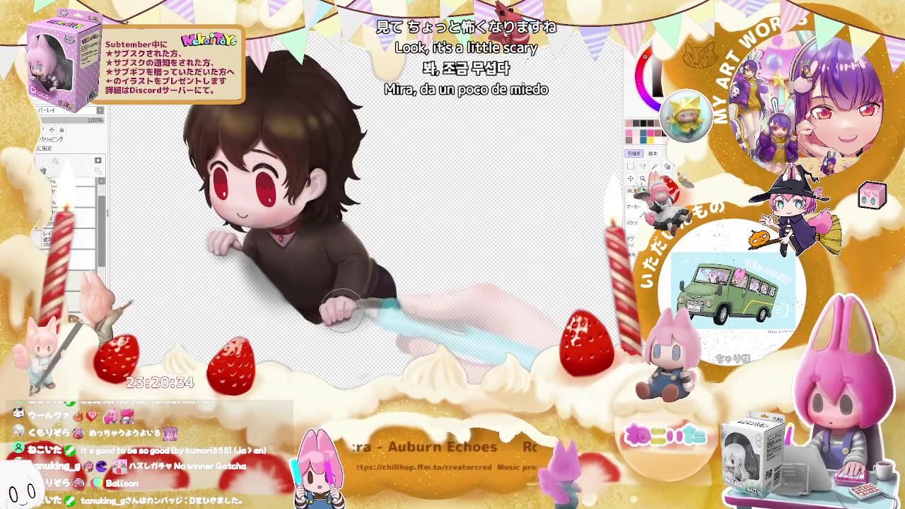
{"action": "scroll", "coordinate": [339, 308], "scroll_direction": "down", "scroll_amount": 1}
{"action": "scroll", "coordinate": [381, 304], "scroll_direction": "down", "scroll_amount": 1}
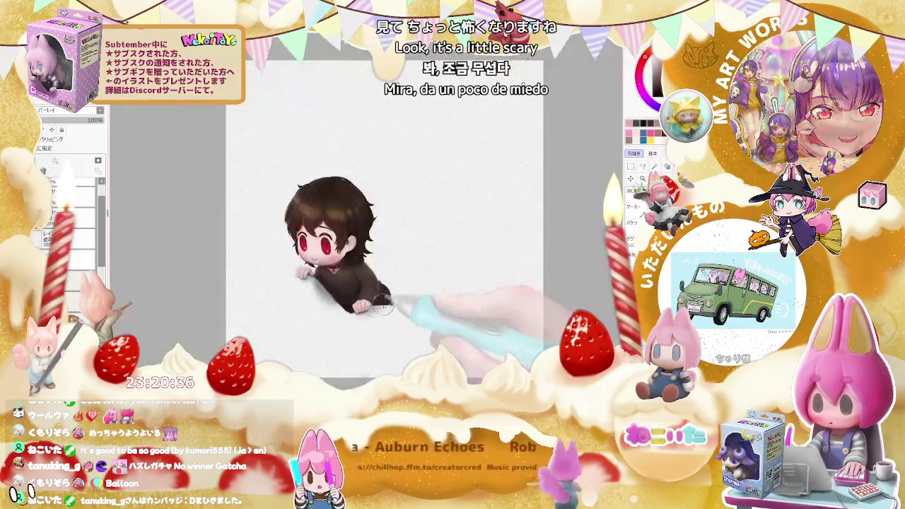
{"action": "mouse_move", "coordinate": [382, 304]}
{"action": "left_mouse_down"}
{"action": "mouse_move", "coordinate": [345, 315]}
{"action": "mouse_move", "coordinate": [440, 322]}
{"action": "left_mouse_up"}
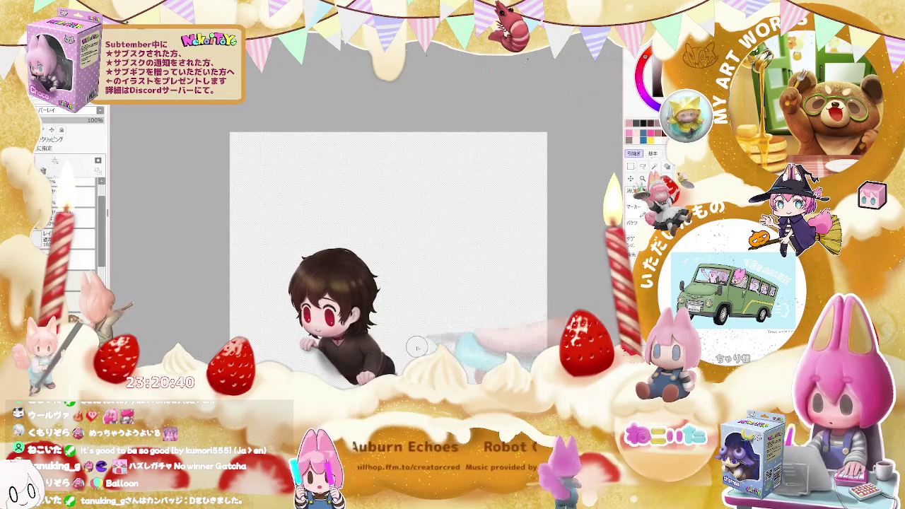
{"action": "scroll", "coordinate": [417, 347], "scroll_direction": "up", "scroll_amount": 2}
{"action": "scroll", "coordinate": [417, 346], "scroll_direction": "up", "scroll_amount": 2}
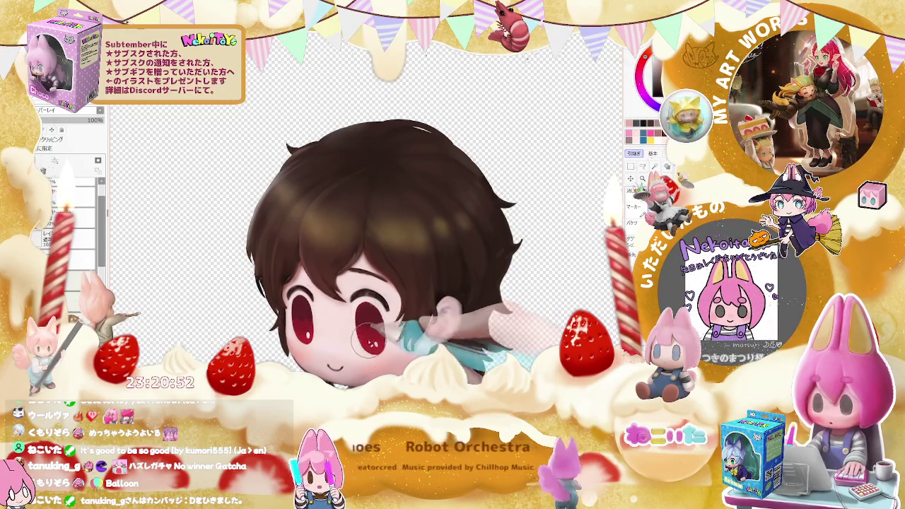
{"action": "scroll", "coordinate": [375, 330], "scroll_direction": "down", "scroll_amount": 3}
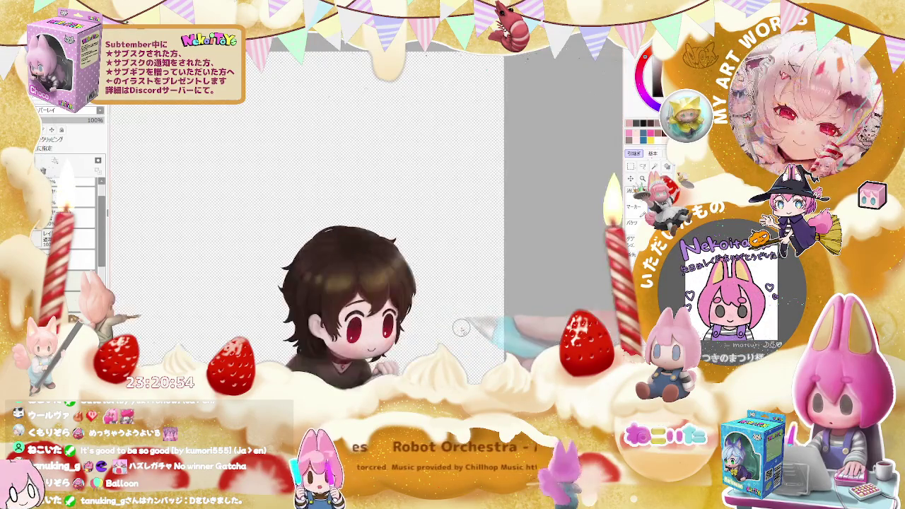
{"action": "scroll", "coordinate": [464, 330], "scroll_direction": "down", "scroll_amount": 2}
{"action": "left_click_drag", "start_coordinate": [464, 330], "coordinate": [379, 291]}
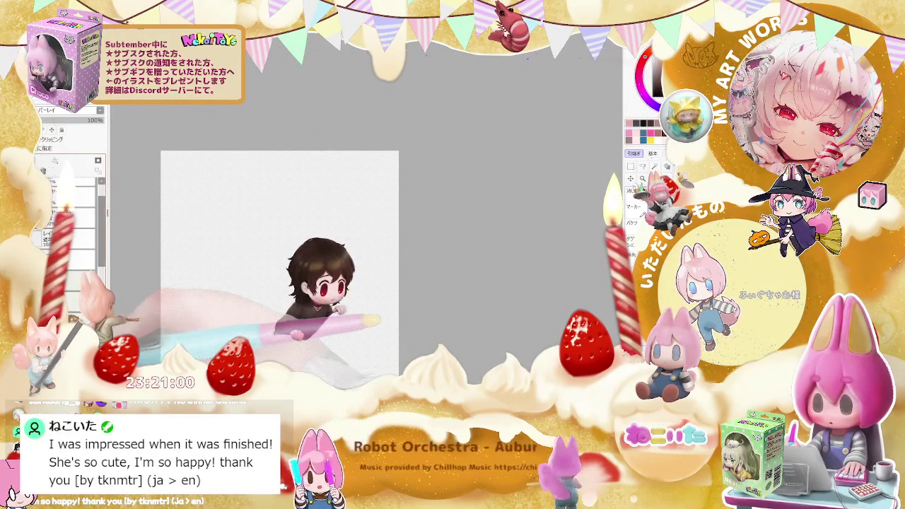
{"action": "left_click_drag", "start_coordinate": [420, 339], "coordinate": [592, 339]}
{"action": "left_click_drag", "start_coordinate": [438, 296], "coordinate": [343, 285]}
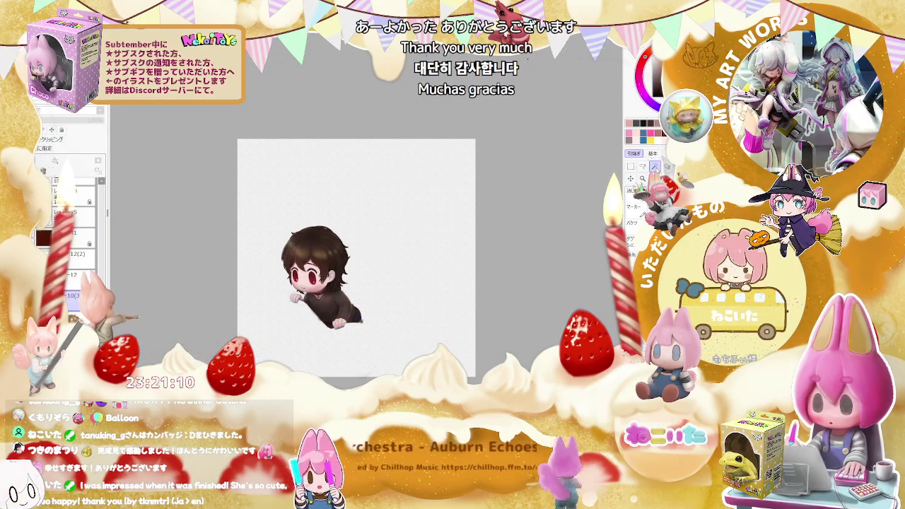
Compare the chibi against the box's blue window shape, then hide the window-shape layer
{"action": "key", "text": "ctrl+Tab"}
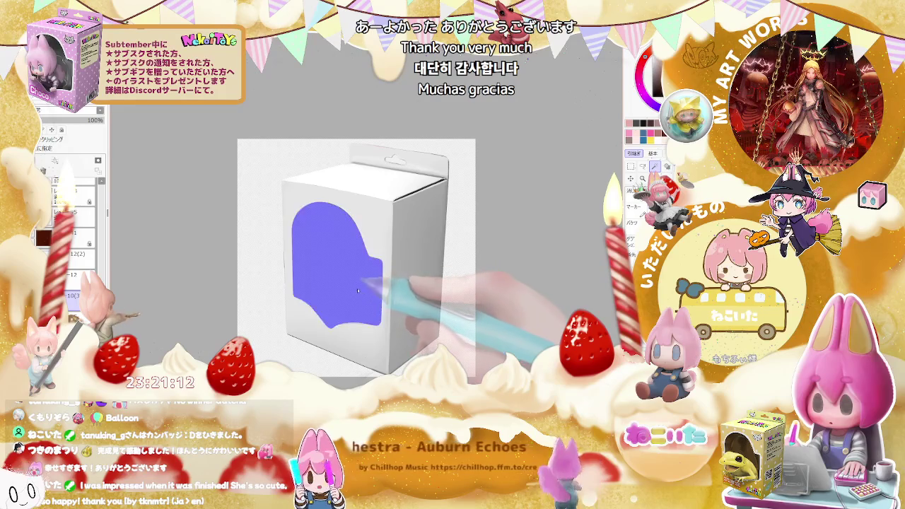
{"action": "key", "text": "ctrl+Tab"}
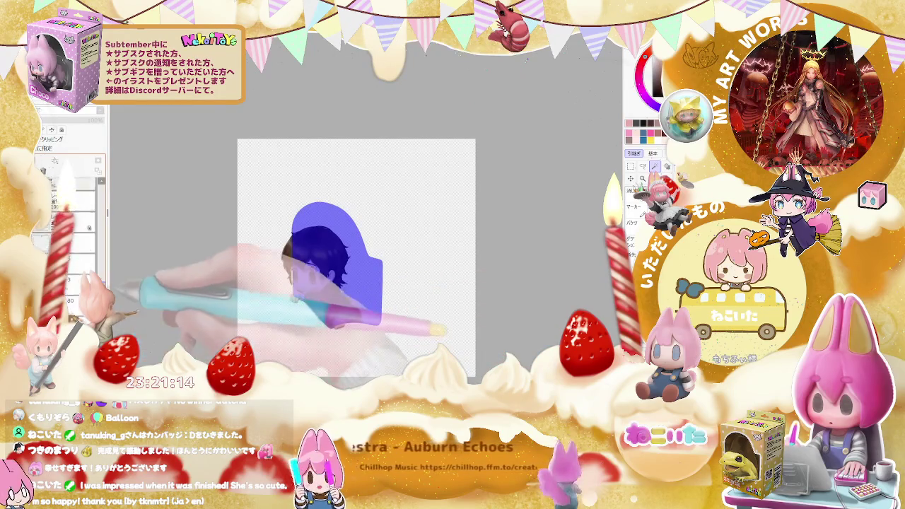
{"action": "scroll", "coordinate": [104, 240], "scroll_direction": "down", "scroll_amount": 3}
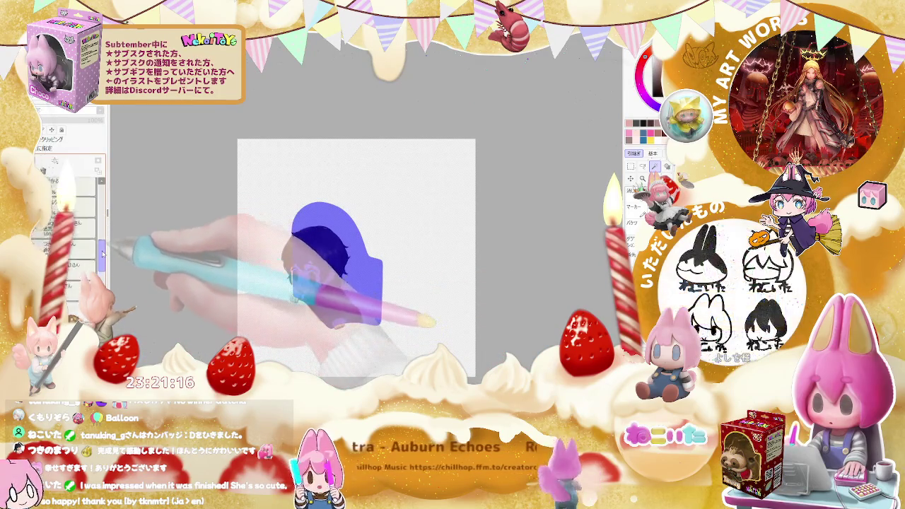
{"action": "left_click_drag", "start_coordinate": [103, 240], "coordinate": [103, 212]}
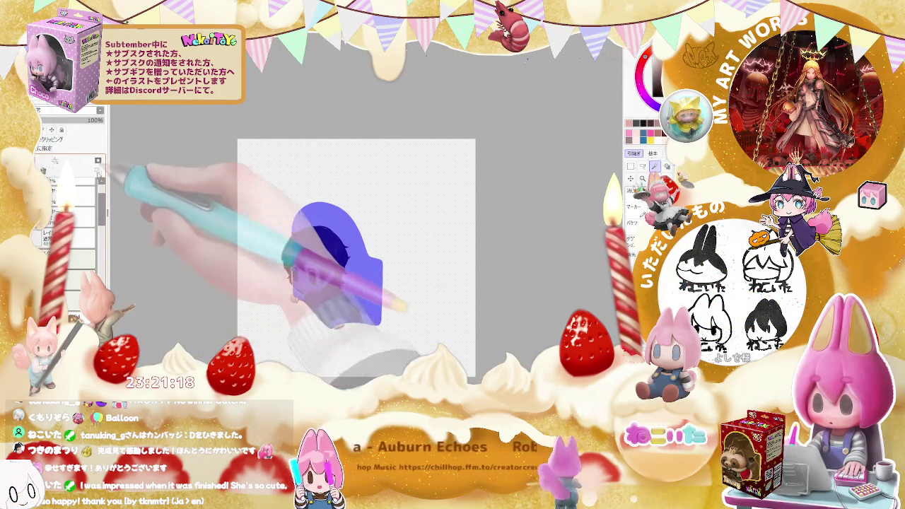
{"action": "left_click", "coordinate": [99, 169]}
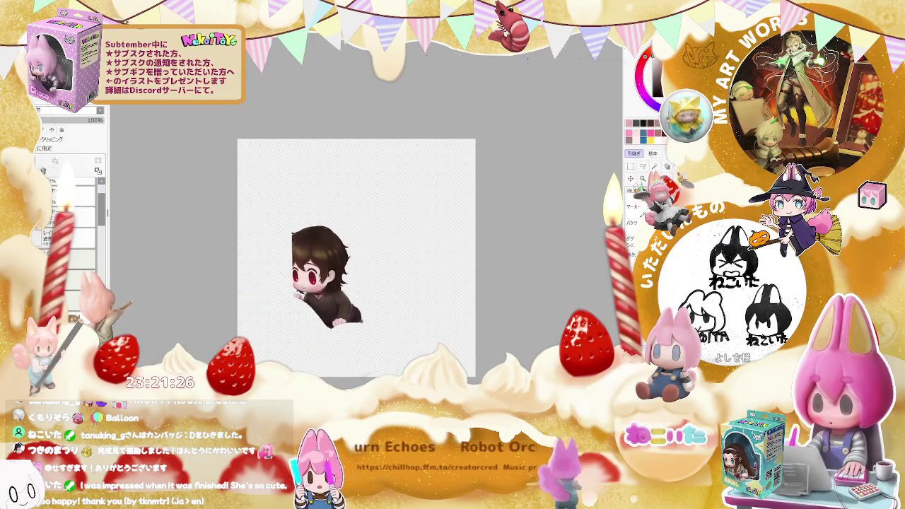
{"action": "scroll", "coordinate": [300, 252], "scroll_direction": "up", "scroll_amount": 2}
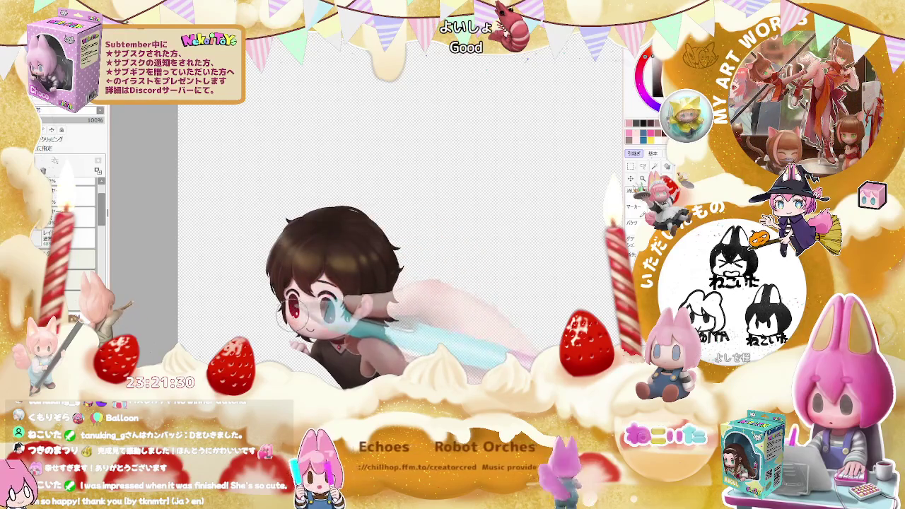
{"action": "scroll", "coordinate": [302, 330], "scroll_direction": "up", "scroll_amount": 2}
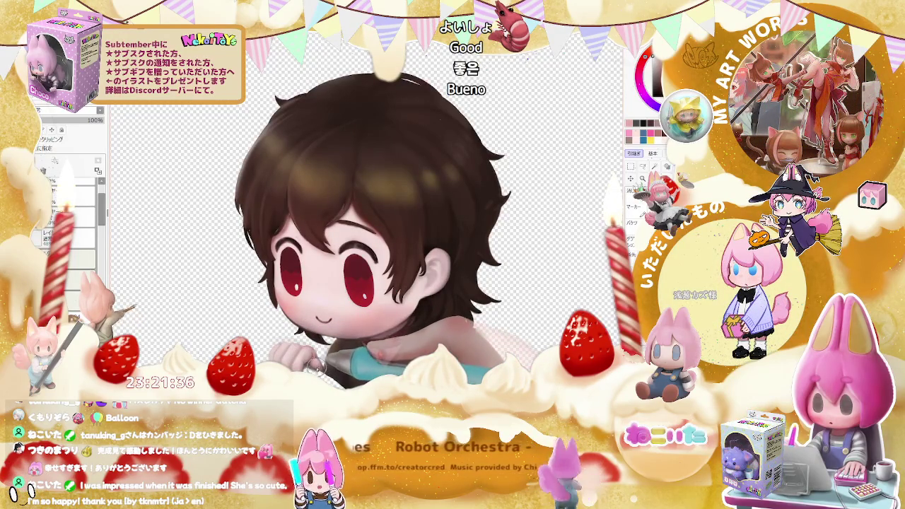
{"action": "scroll", "coordinate": [327, 315], "scroll_direction": "down", "scroll_amount": 2}
Frame the chibi's body, then in Photoshop select the character layer inside the box mockup
{"action": "left_click_drag", "start_coordinate": [404, 470], "coordinate": [327, 314]}
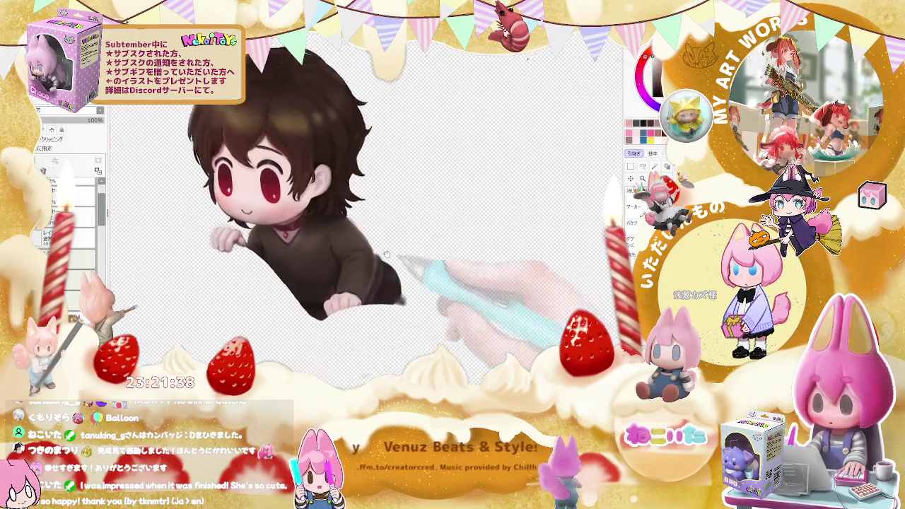
{"action": "scroll", "coordinate": [327, 315], "scroll_direction": "up", "scroll_amount": 2}
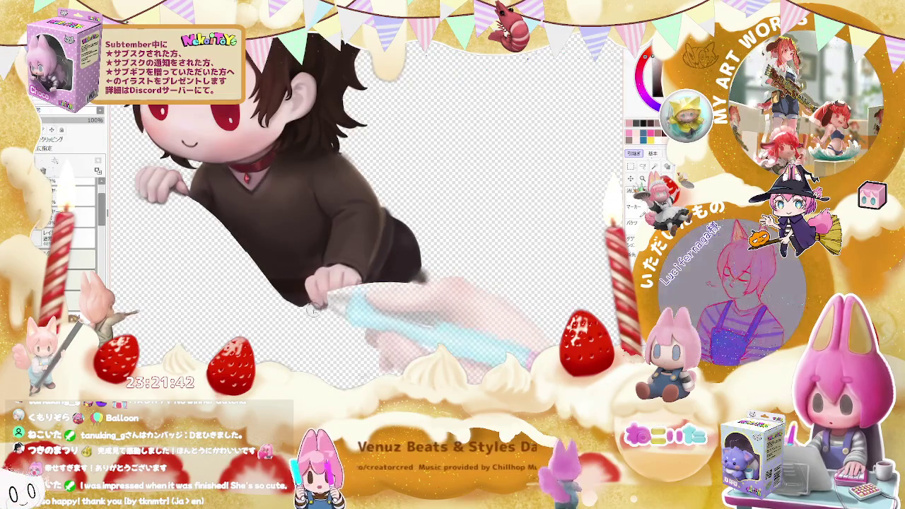
{"action": "left_click_drag", "start_coordinate": [318, 308], "coordinate": [355, 293]}
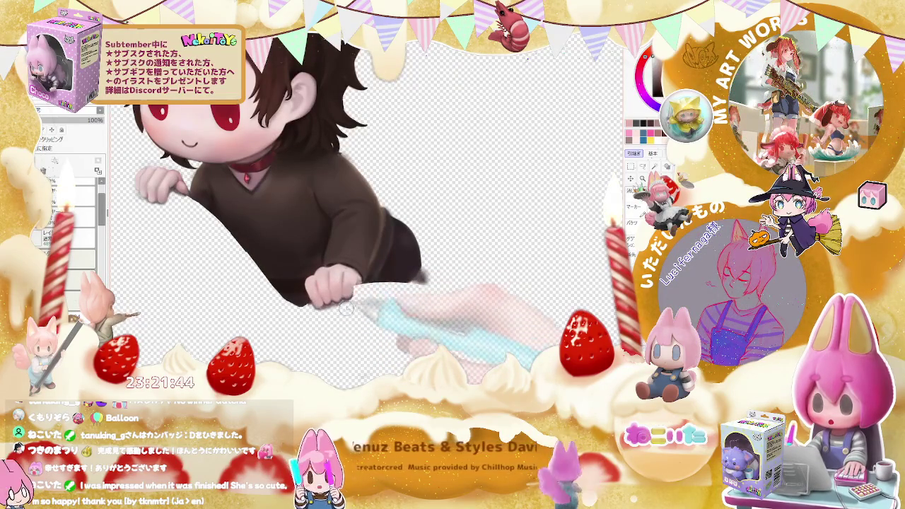
{"action": "left_click_drag", "start_coordinate": [356, 294], "coordinate": [426, 309]}
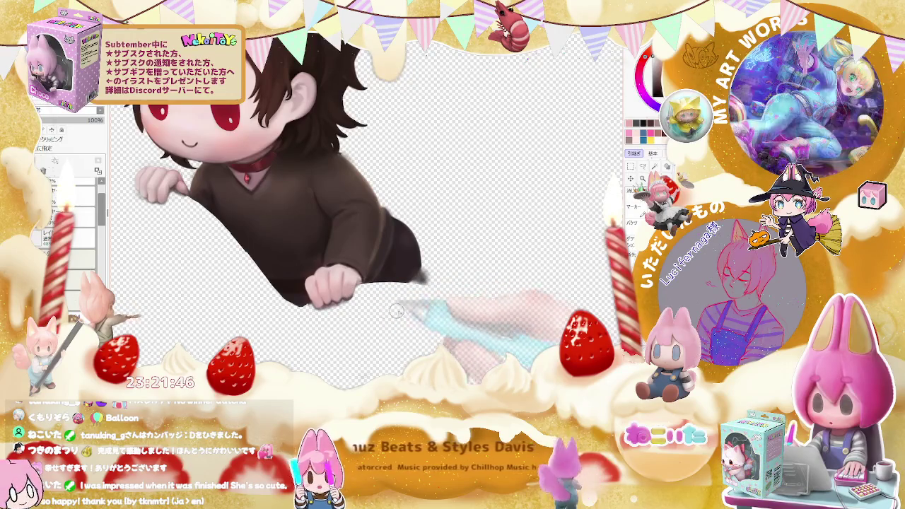
{"action": "scroll", "coordinate": [426, 309], "scroll_direction": "down", "scroll_amount": 2}
{"action": "scroll", "coordinate": [445, 314], "scroll_direction": "down", "scroll_amount": 2}
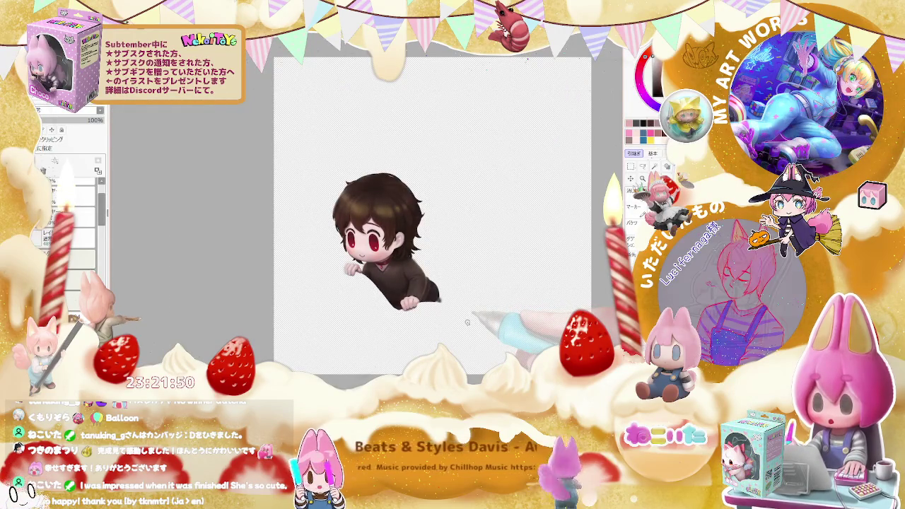
{"action": "left_click", "coordinate": [90, 247]}
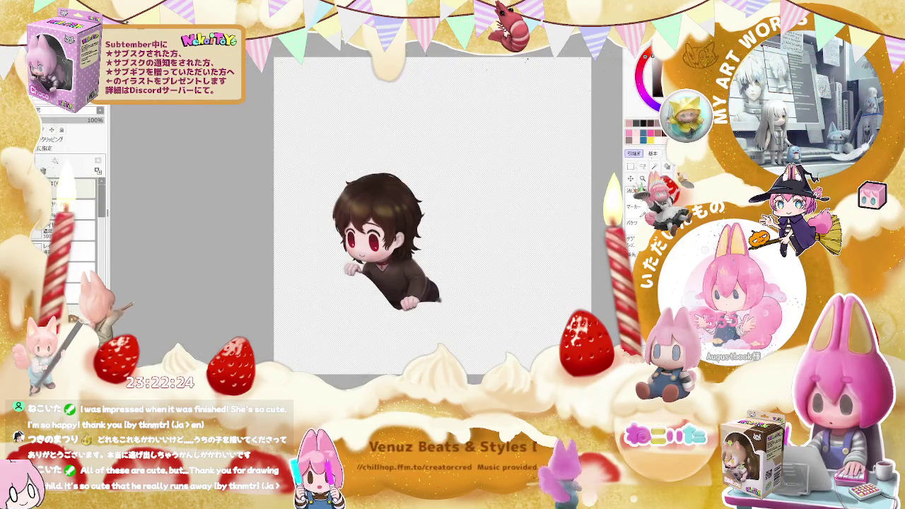
{"action": "key", "text": "alt+Tab"}
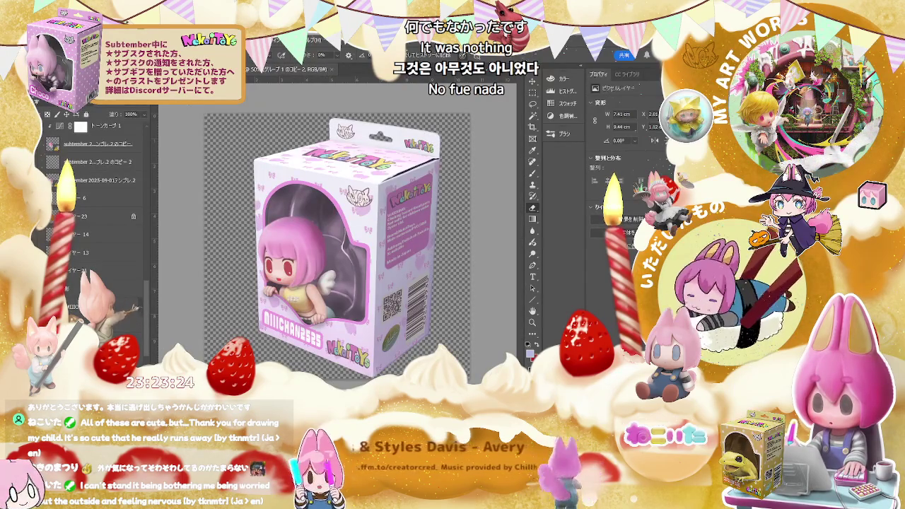
{"action": "left_click", "coordinate": [124, 145]}
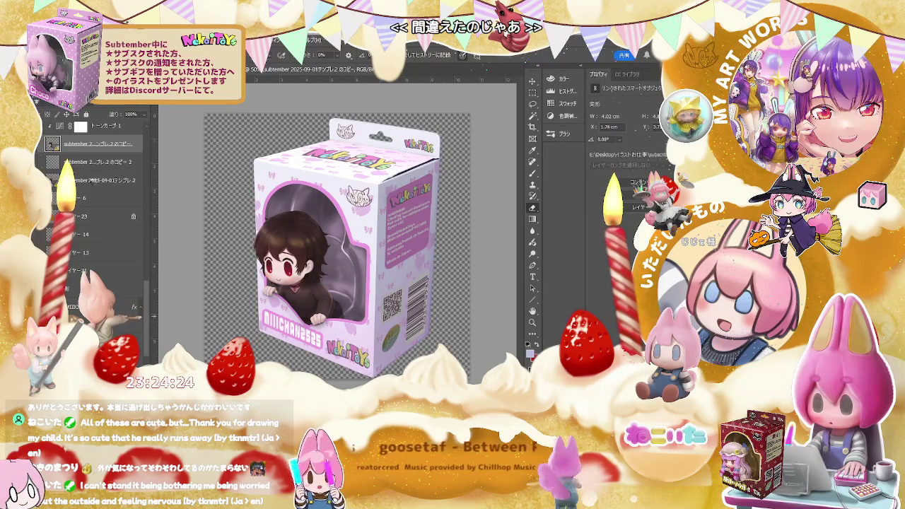
Undo the figure transform, duplicate the box template layer, and place the chibi in the box window
{"action": "key", "text": "ctrl+z"}
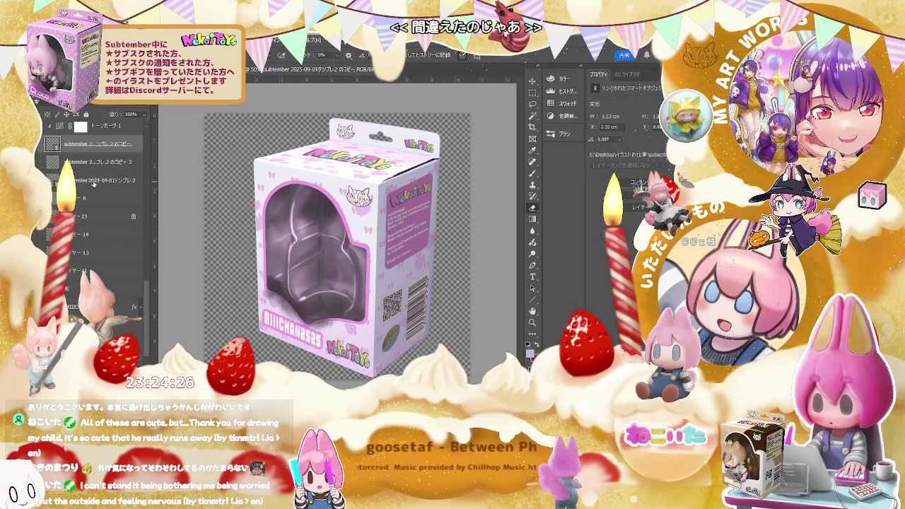
{"action": "left_click", "coordinate": [93, 181]}
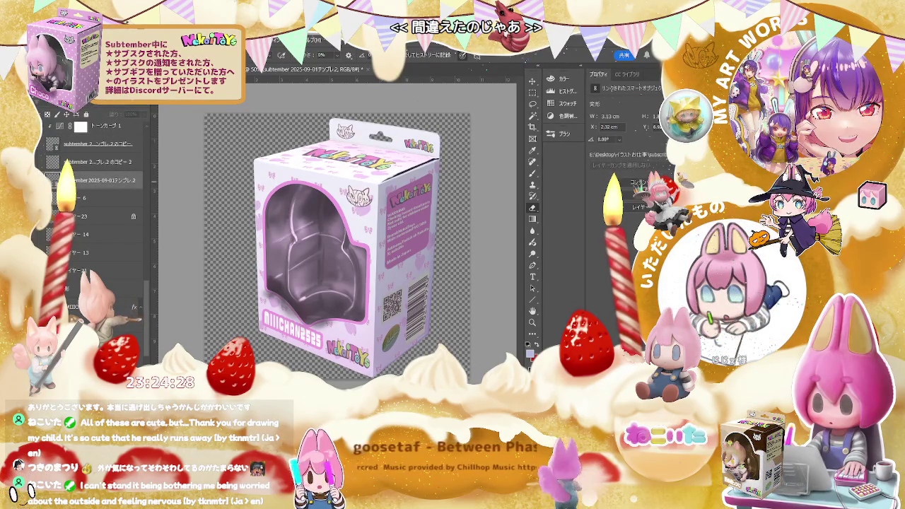
{"action": "key", "text": "ctrl+j"}
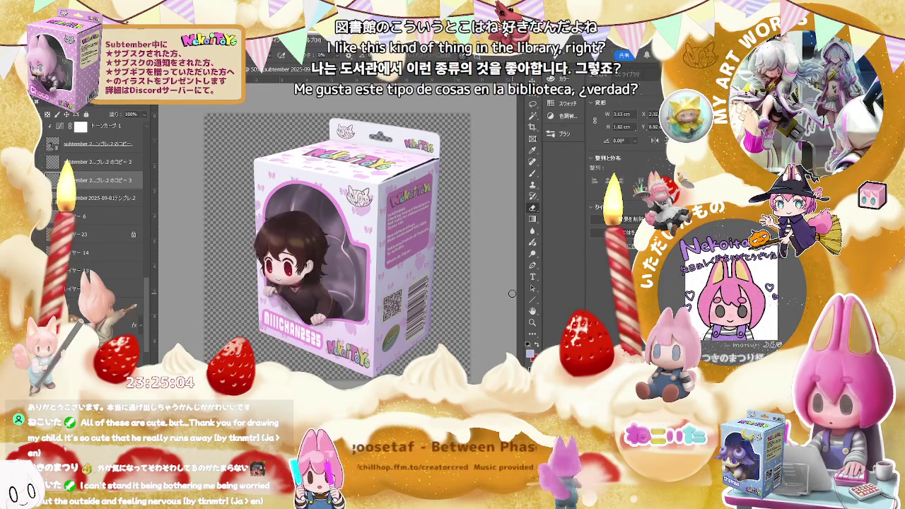
{"action": "key", "text": "ctrl+z"}
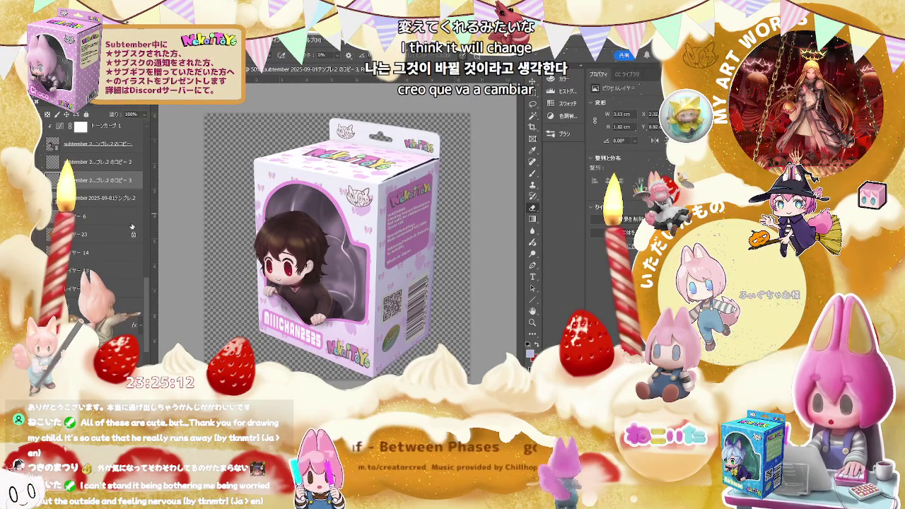
{"action": "scroll", "coordinate": [126, 243], "scroll_direction": "down", "scroll_amount": 3}
{"action": "scroll", "coordinate": [126, 244], "scroll_direction": "down", "scroll_amount": 3}
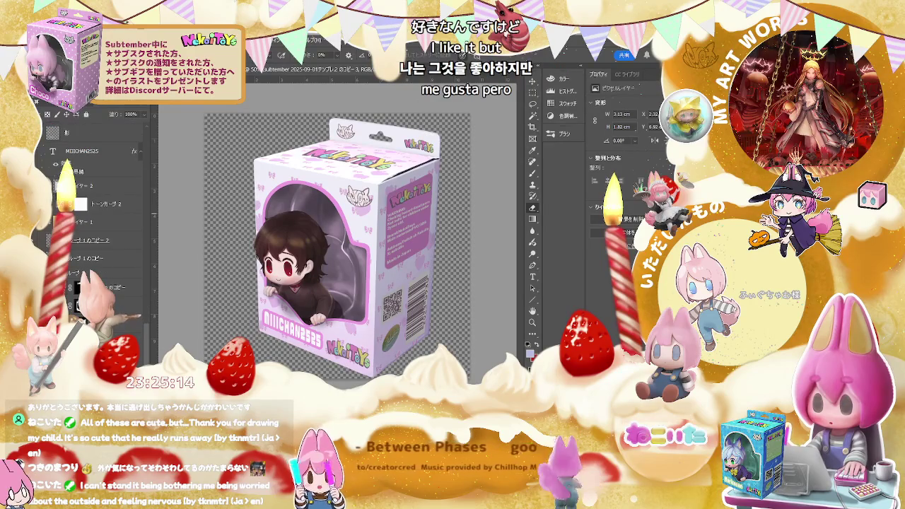
{"action": "scroll", "coordinate": [99, 233], "scroll_direction": "up", "scroll_amount": 2}
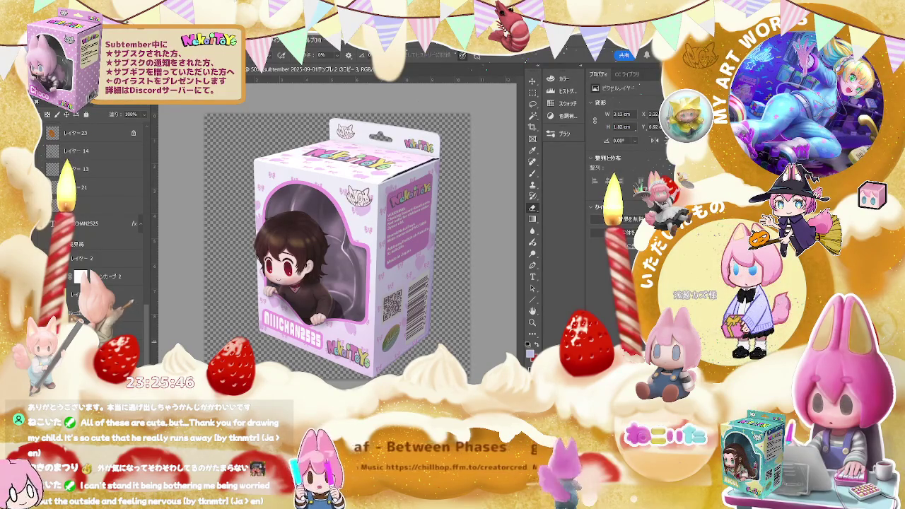
Replace the MIIICHAN2525 name on the box label with 'Pravus' and commit the text
{"action": "left_click", "coordinate": [532, 276]}
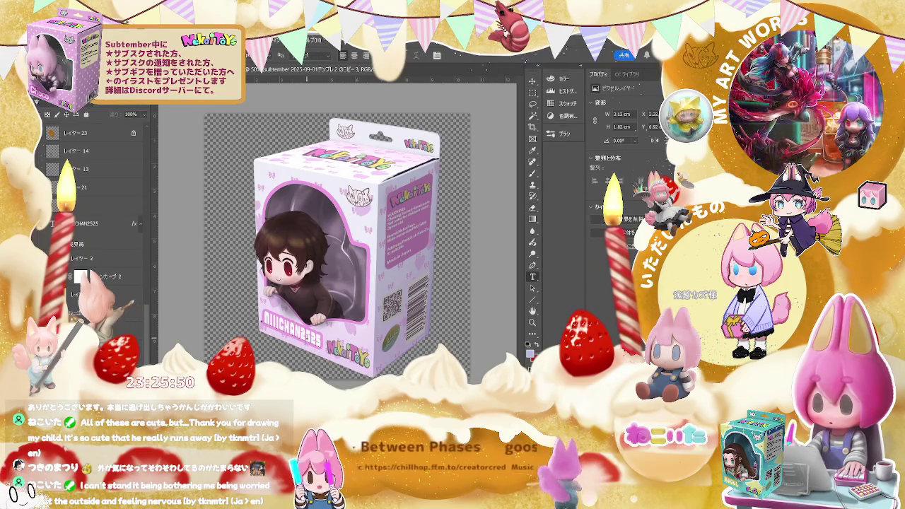
{"action": "left_click", "coordinate": [263, 324]}
{"action": "left_click_drag", "start_coordinate": [263, 324], "coordinate": [318, 340]}
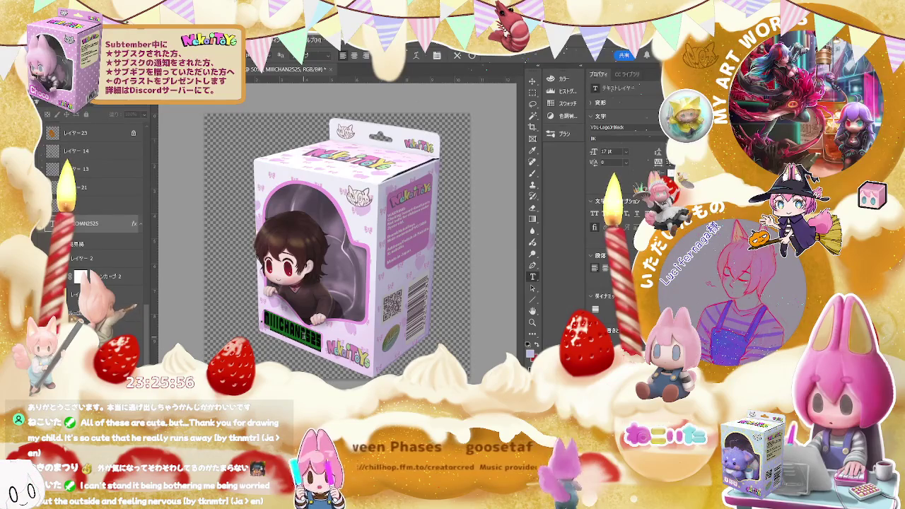
{"action": "type", "text": "Pravus"}
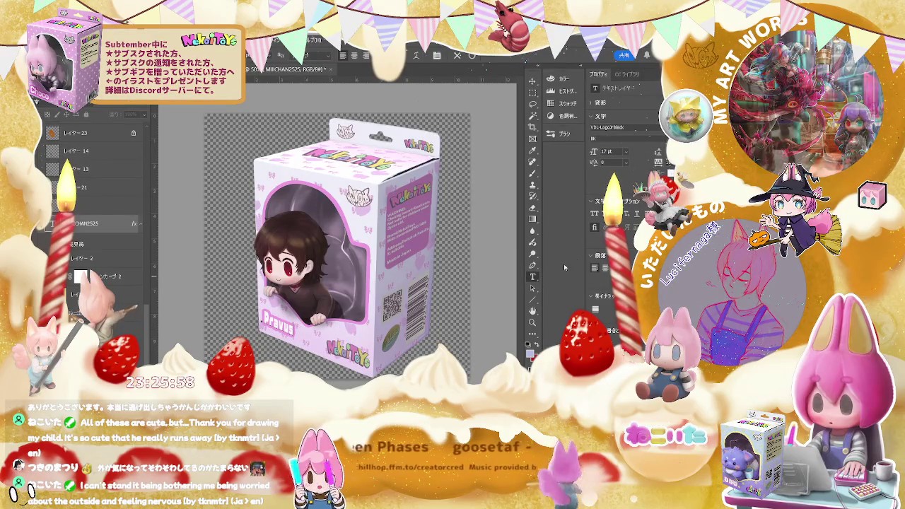
{"action": "key", "text": "ctrl+a"}
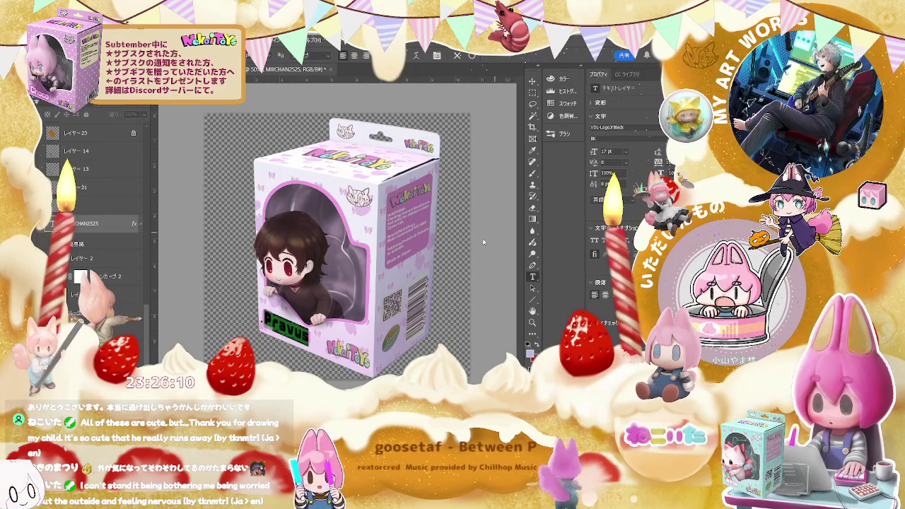
{"action": "key", "text": "ctrl+Return"}
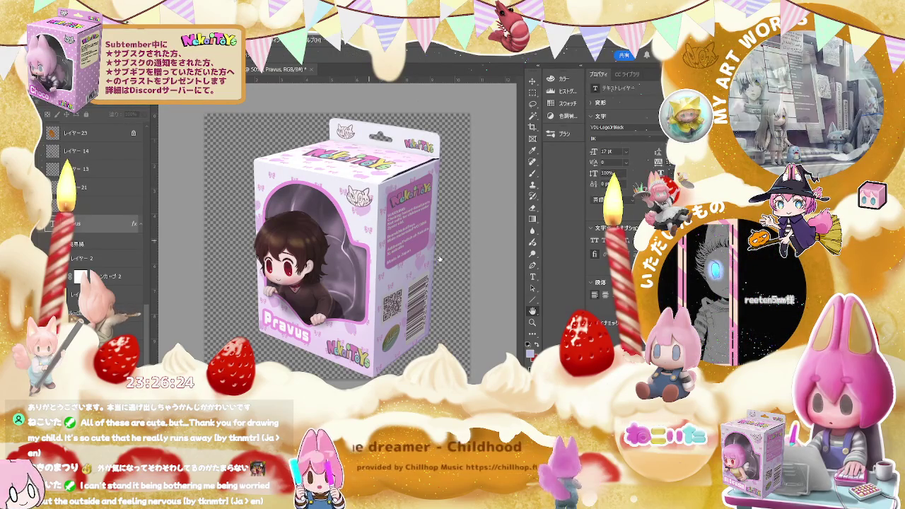
Sample a text colour with the Eyedropper, then move to the subtember box1 document
{"action": "key", "text": "i"}
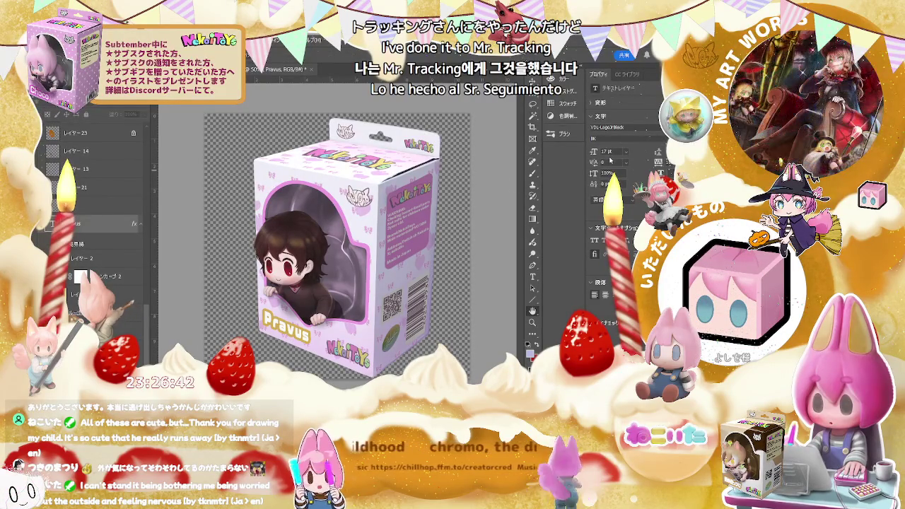
{"action": "key", "text": "t"}
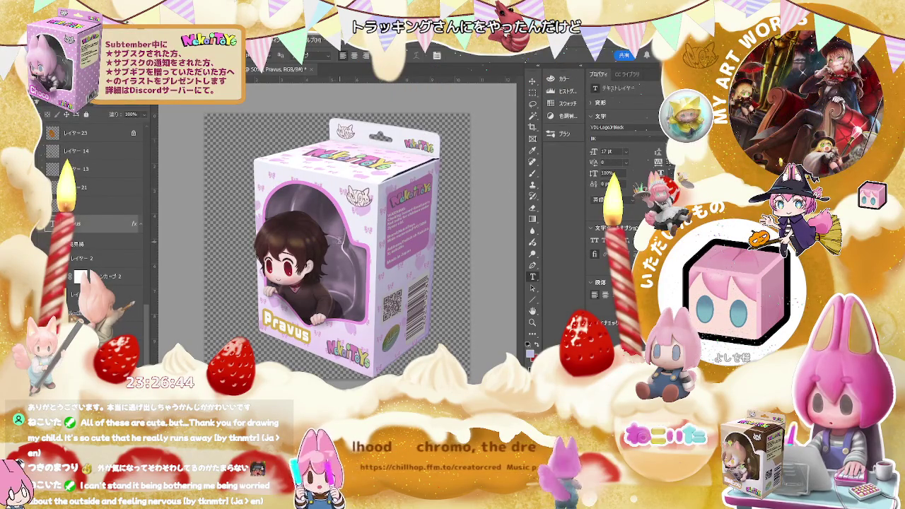
{"action": "scroll", "coordinate": [129, 286], "scroll_direction": "down", "scroll_amount": 4}
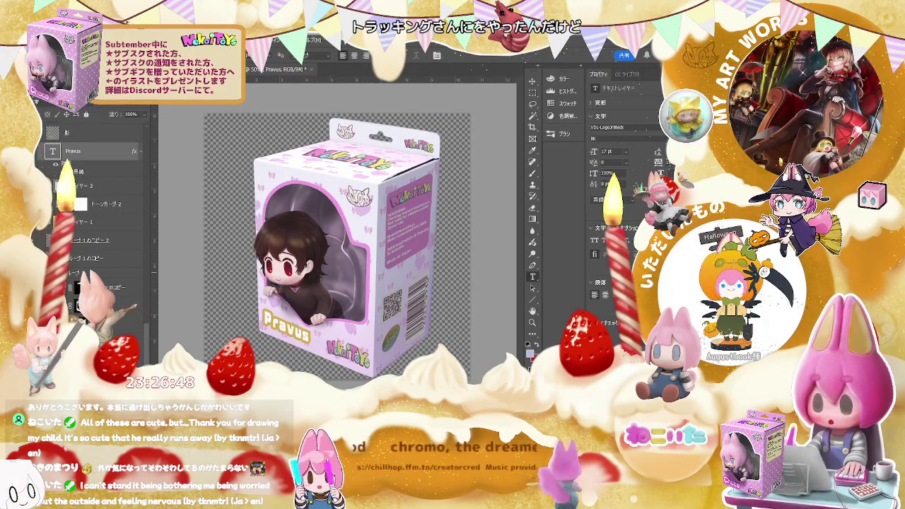
{"action": "left_click", "coordinate": [139, 319]}
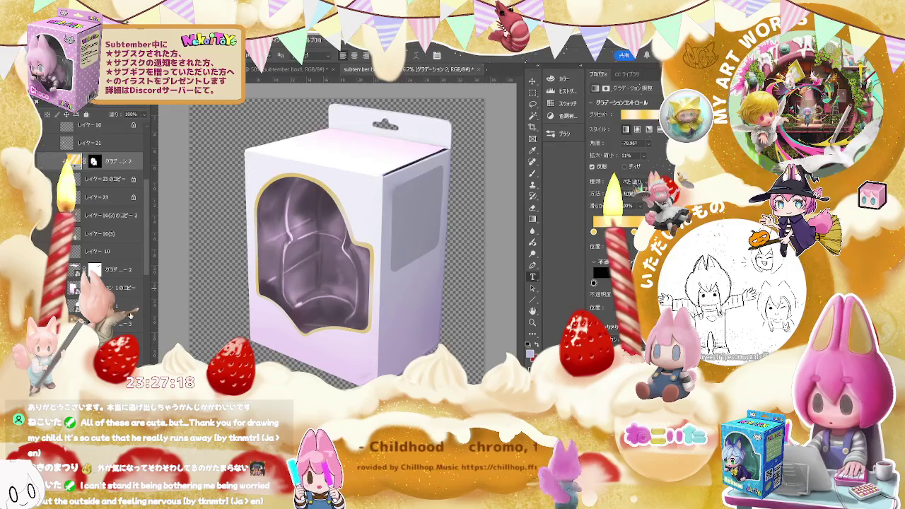
Turn the white box crimson red via its colour layers and test the checked pattern texture
{"action": "scroll", "coordinate": [130, 316], "scroll_direction": "down", "scroll_amount": 3}
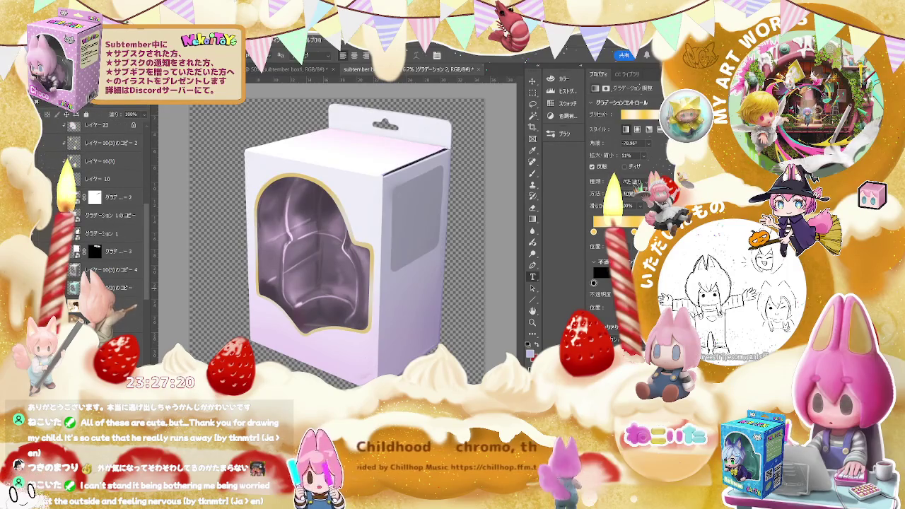
{"action": "left_click", "coordinate": [139, 319]}
{"action": "left_click", "coordinate": [133, 306]}
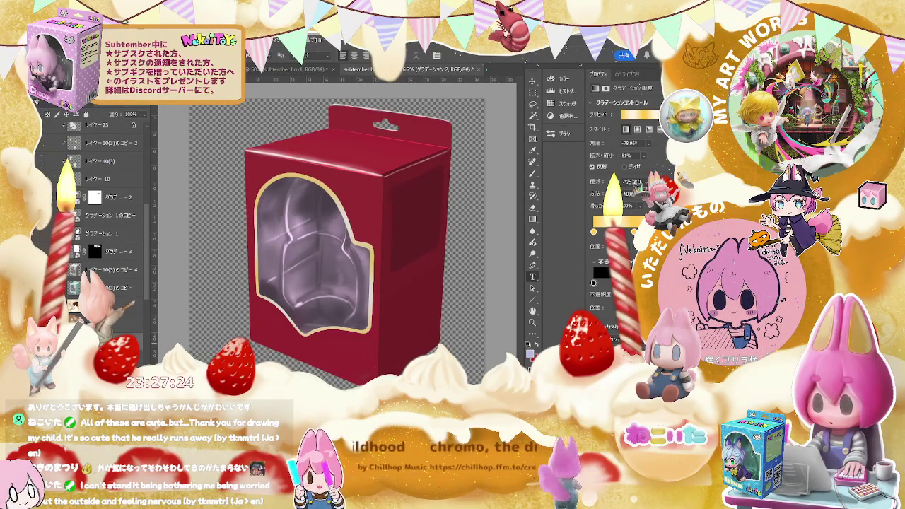
{"action": "left_click", "coordinate": [133, 311]}
{"action": "scroll", "coordinate": [133, 311], "scroll_direction": "down", "scroll_amount": 2}
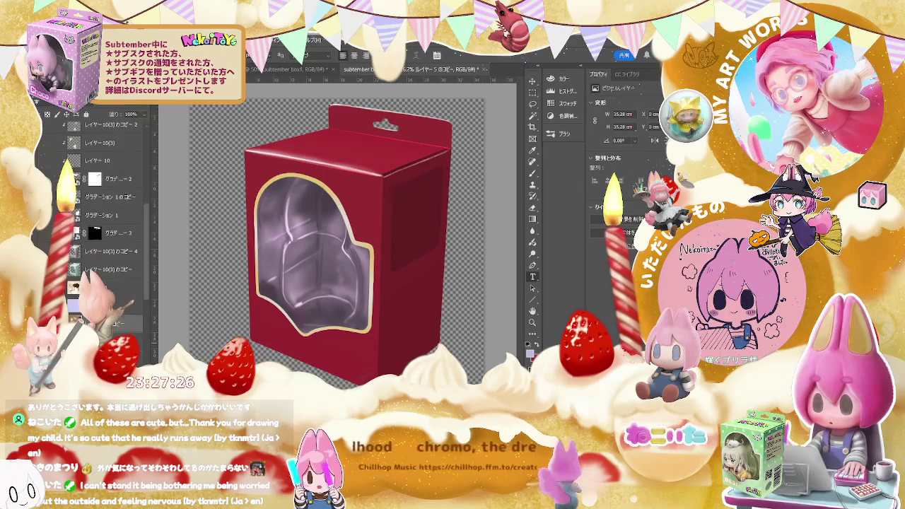
{"action": "scroll", "coordinate": [133, 311], "scroll_direction": "down", "scroll_amount": 1}
{"action": "scroll", "coordinate": [132, 311], "scroll_direction": "up", "scroll_amount": 2}
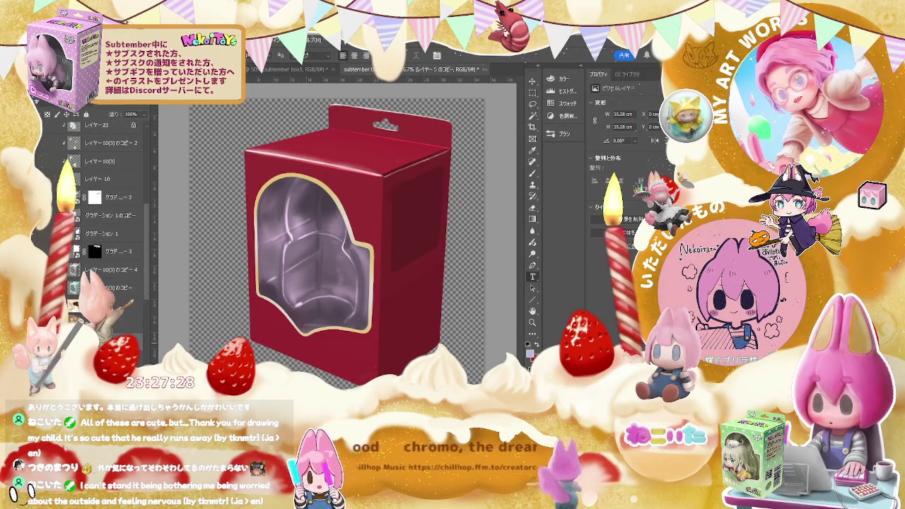
{"action": "scroll", "coordinate": [133, 311], "scroll_direction": "up", "scroll_amount": 3}
{"action": "left_click", "coordinate": [139, 319]}
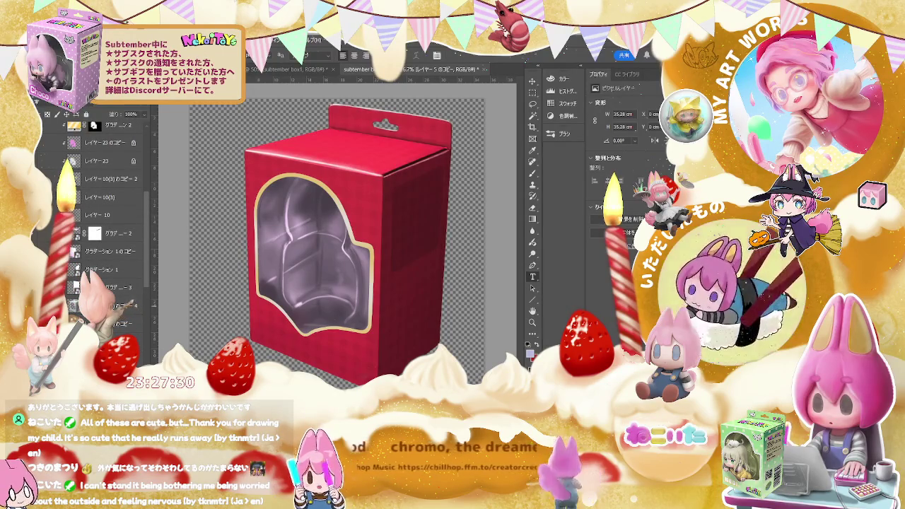
{"action": "left_click", "coordinate": [139, 320]}
{"action": "left_click", "coordinate": [131, 305]}
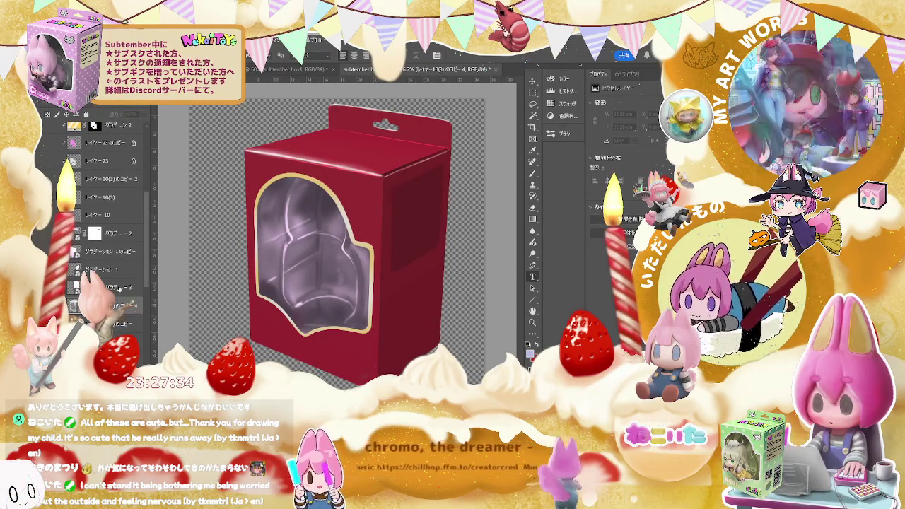
{"action": "left_click", "coordinate": [120, 287]}
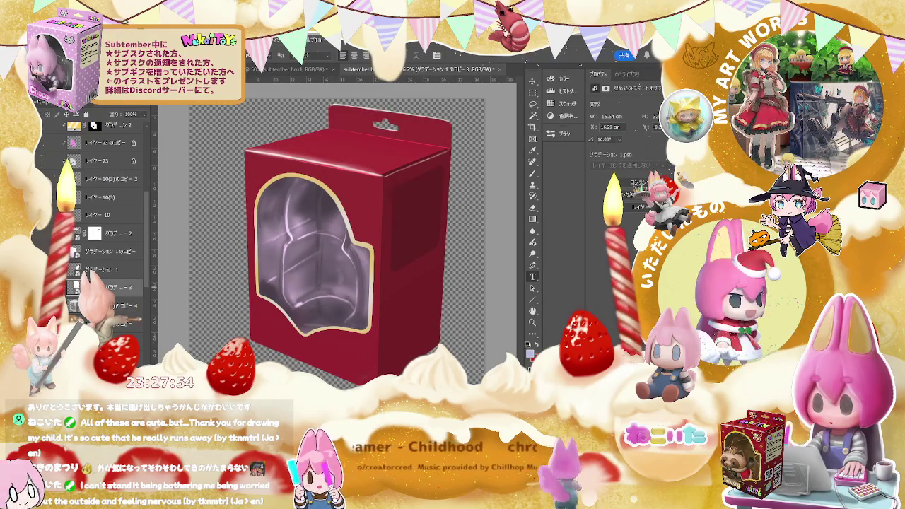
Compare shading by toggling the darkening layers on the front, right faces, lid and hanger tab
{"action": "scroll", "coordinate": [106, 212], "scroll_direction": "down", "scroll_amount": 3}
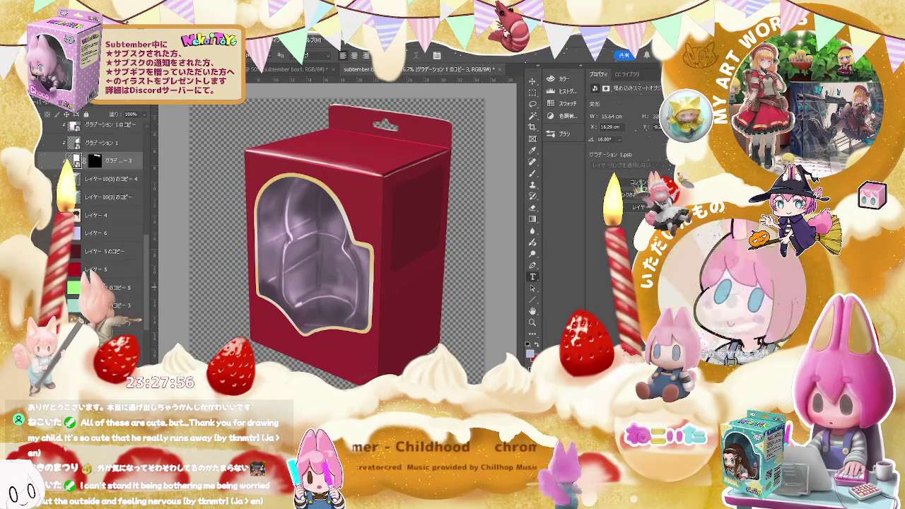
{"action": "scroll", "coordinate": [106, 212], "scroll_direction": "down", "scroll_amount": 3}
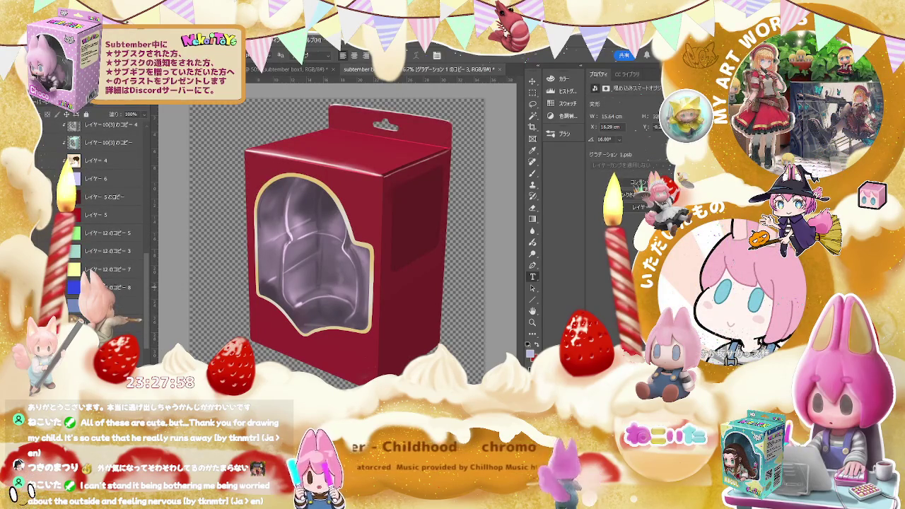
{"action": "scroll", "coordinate": [106, 212], "scroll_direction": "up", "scroll_amount": 1}
{"action": "left_click", "coordinate": [106, 251]}
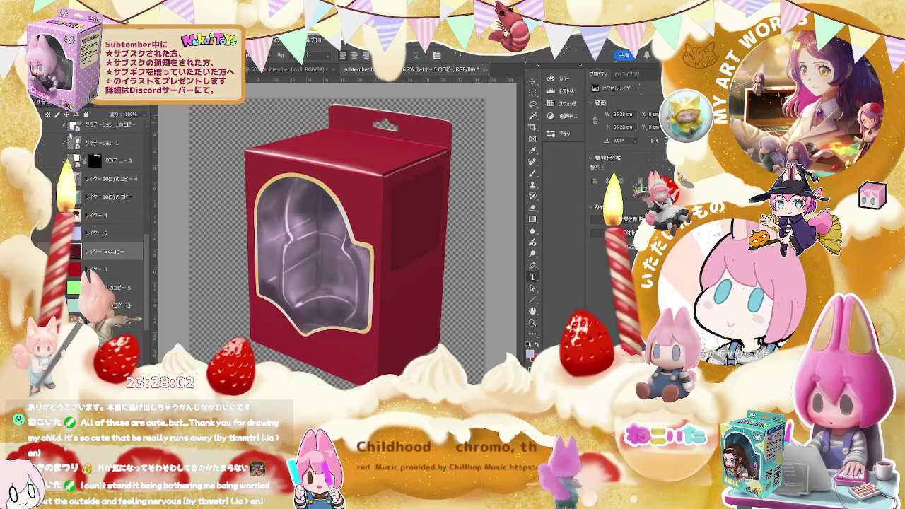
{"action": "left_click", "coordinate": [65, 142]}
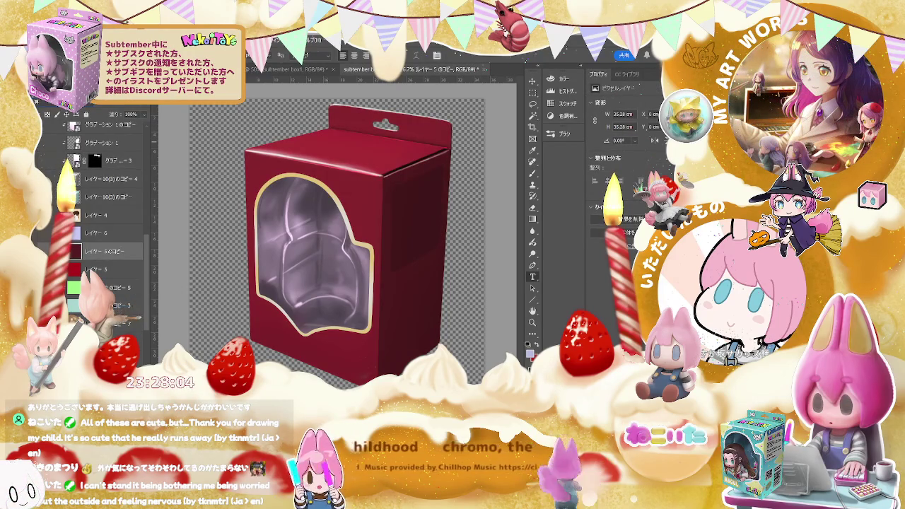
{"action": "scroll", "coordinate": [68, 142], "scroll_direction": "up", "scroll_amount": 2}
{"action": "left_click", "coordinate": [64, 142]}
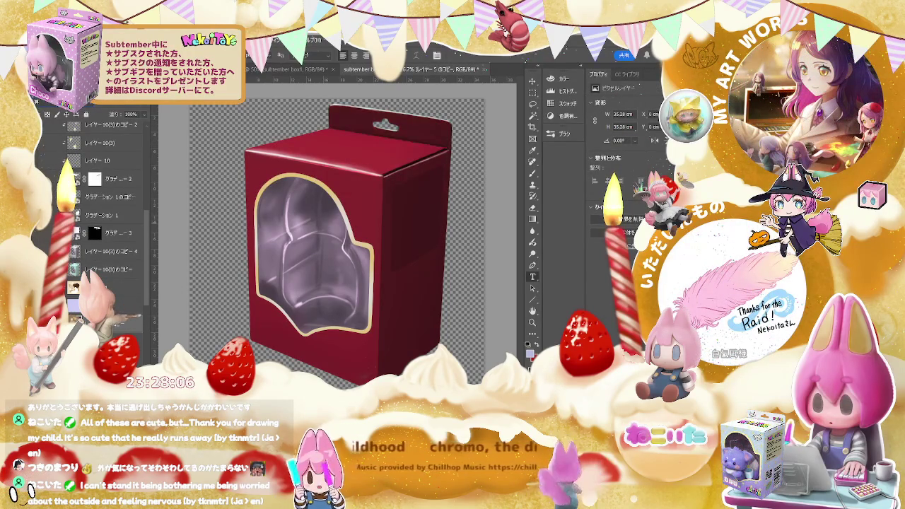
{"action": "left_click", "coordinate": [65, 142]}
{"action": "left_click", "coordinate": [64, 160]}
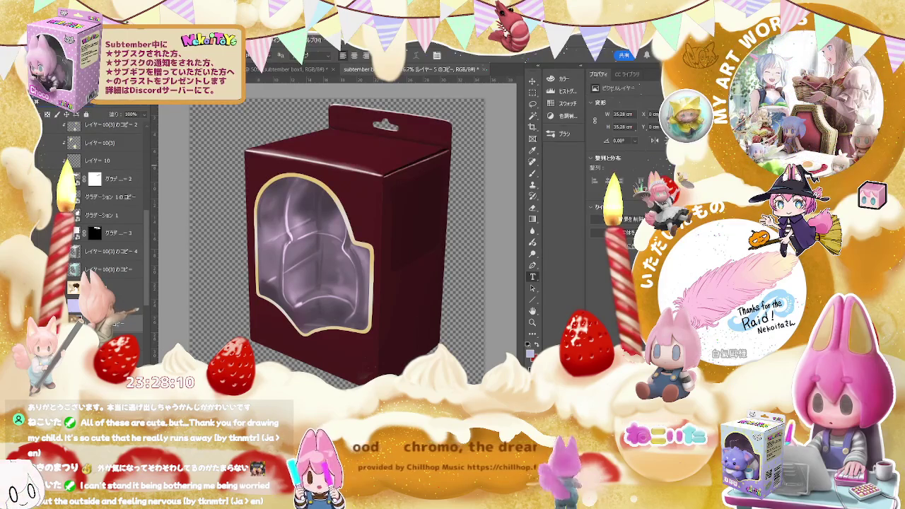
{"action": "left_click", "coordinate": [64, 160]}
{"action": "left_click", "coordinate": [65, 142]}
{"action": "left_click", "coordinate": [64, 142]}
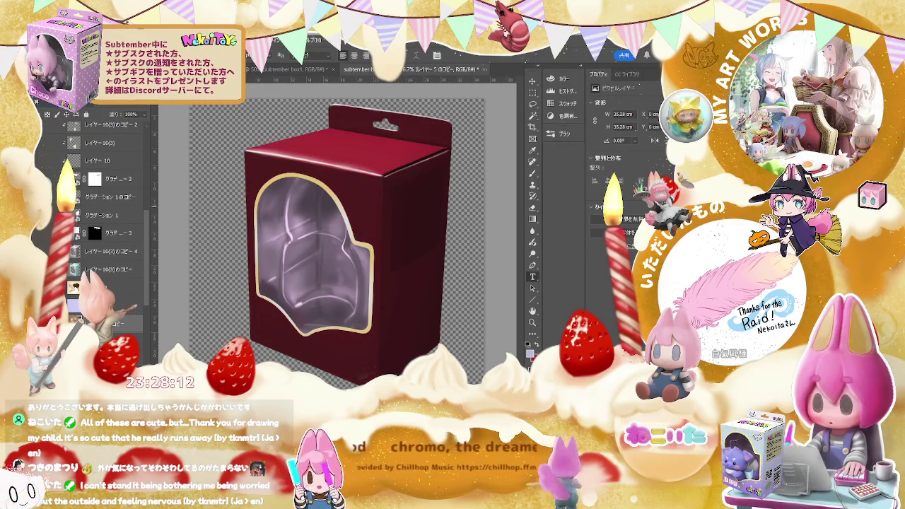
{"action": "left_click", "coordinate": [65, 142]}
{"action": "left_click", "coordinate": [65, 160]}
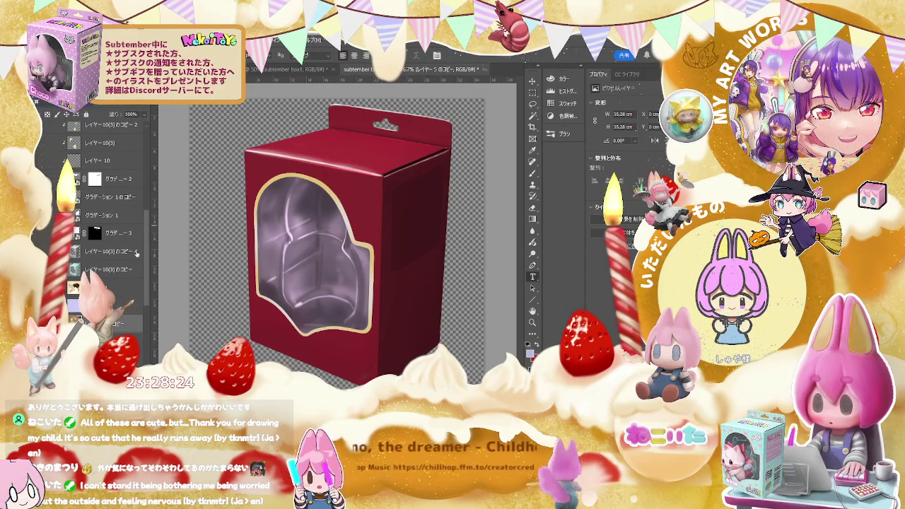
Zoom in on the box top, show its edge highlight layer, and select レイヤー14
{"action": "key", "text": "ctrl+plus"}
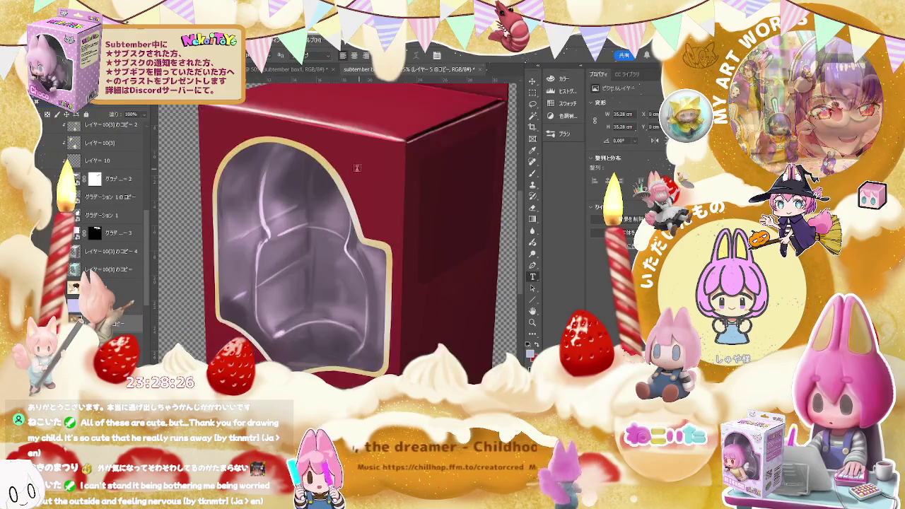
{"action": "key", "text": "ctrl+plus"}
{"action": "key", "text": "ctrl+minus"}
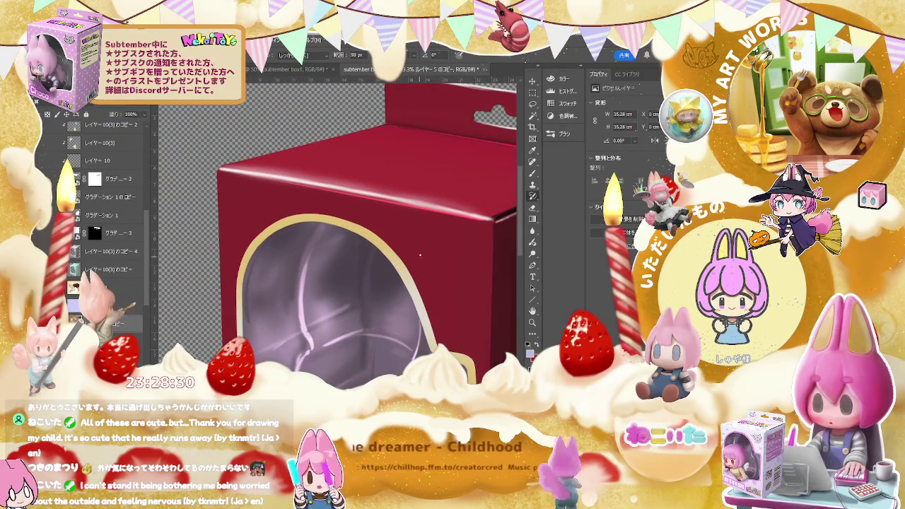
{"action": "key", "text": "b"}
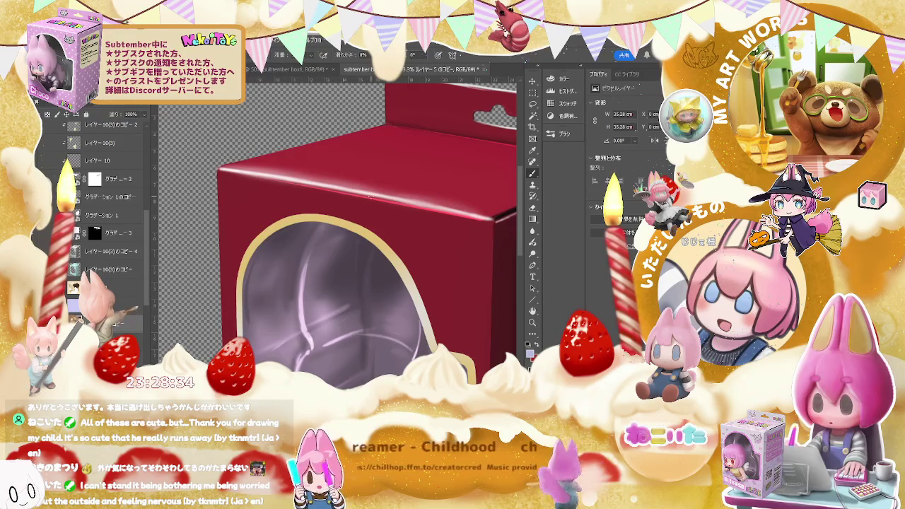
{"action": "key", "text": "e"}
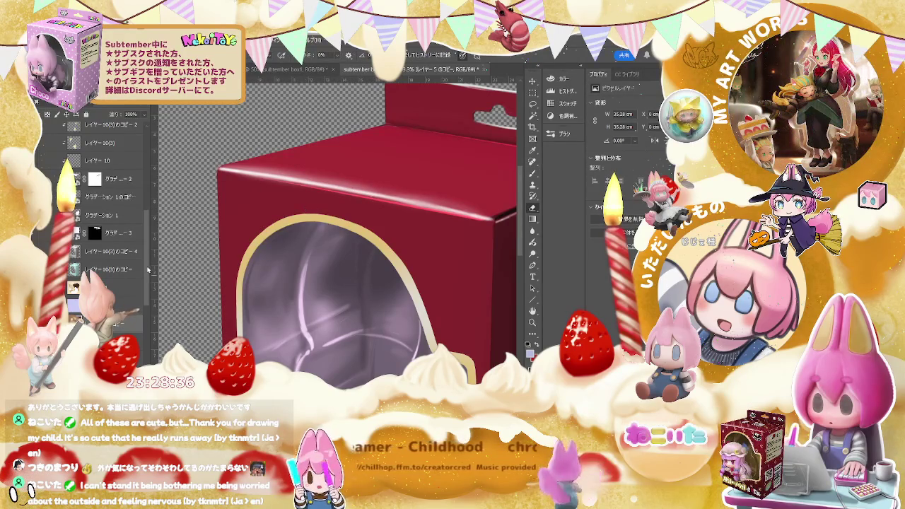
{"action": "scroll", "coordinate": [149, 255], "scroll_direction": "up", "scroll_amount": 1}
{"action": "left_click_drag", "start_coordinate": [148, 254], "coordinate": [150, 190]}
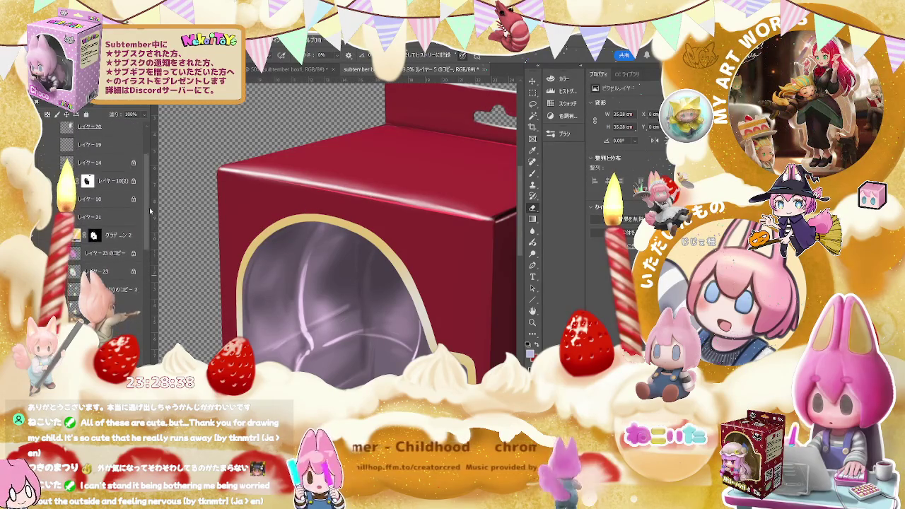
{"action": "scroll", "coordinate": [150, 189], "scroll_direction": "up", "scroll_amount": 1}
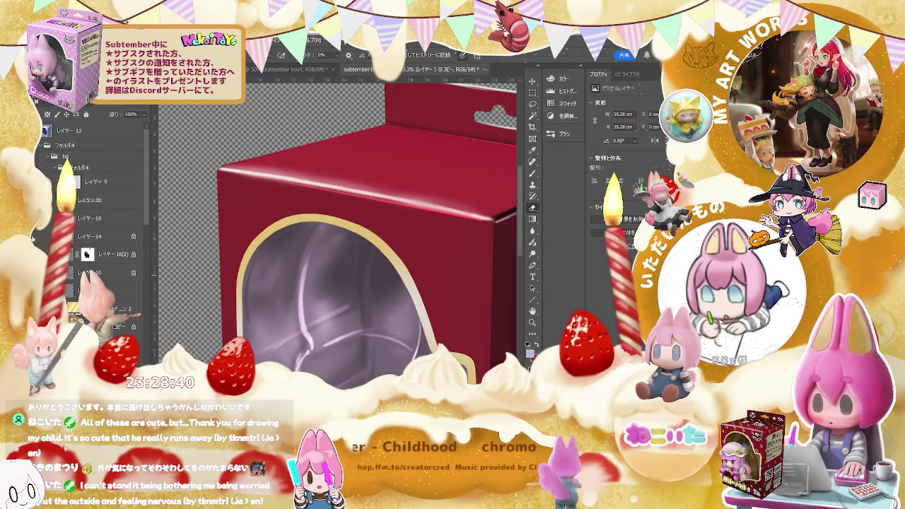
{"action": "left_click", "coordinate": [33, 239]}
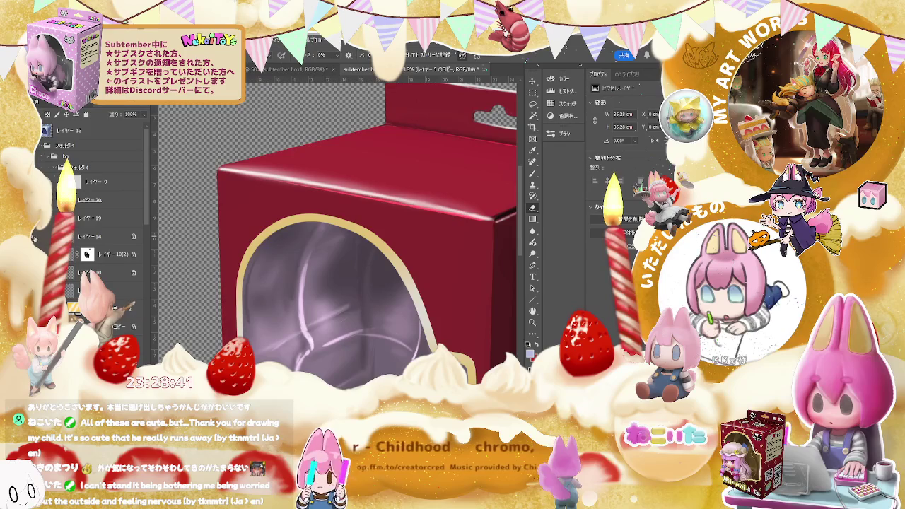
{"action": "left_click", "coordinate": [92, 236]}
Test brush highlight dabs and a stroke along the box's top edge, then undo the stroke
{"action": "key", "text": "b"}
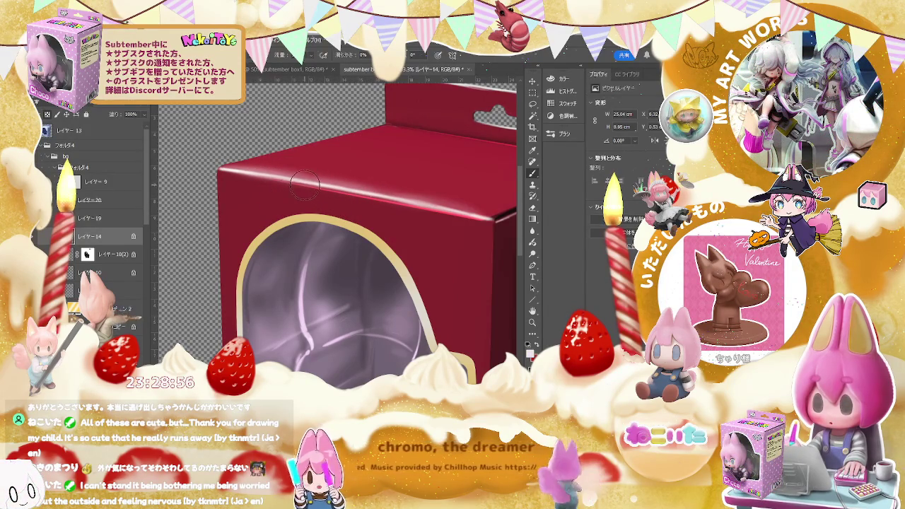
{"action": "left_click", "coordinate": [342, 203]}
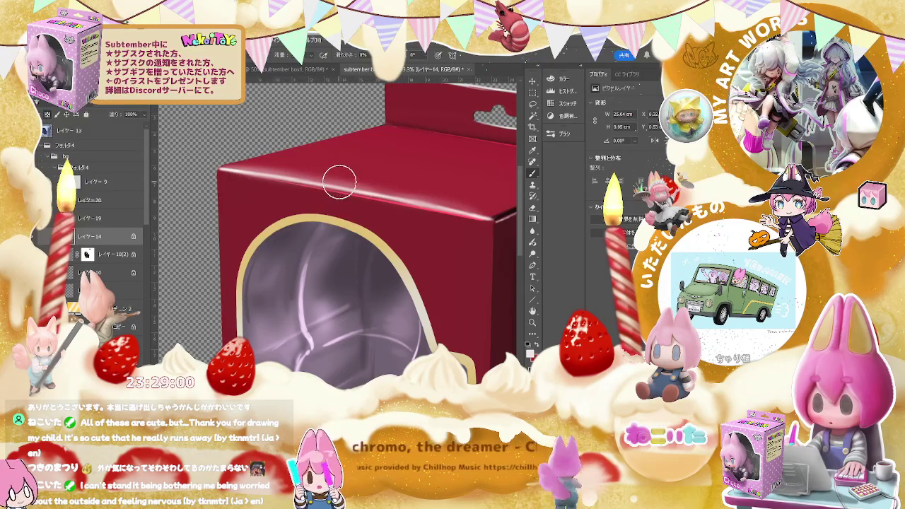
{"action": "left_click", "coordinate": [340, 178]}
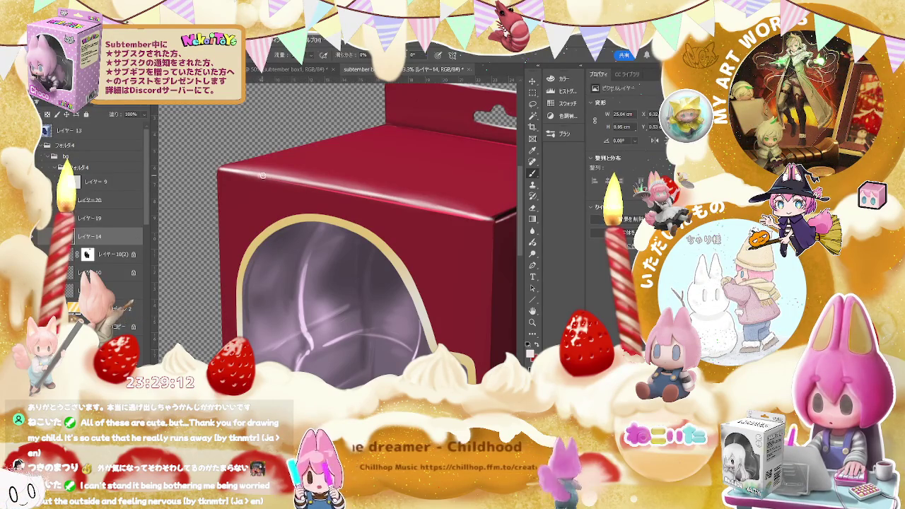
{"action": "left_click_drag", "start_coordinate": [262, 175], "coordinate": [382, 205]}
{"action": "key", "text": "ctrl+z"}
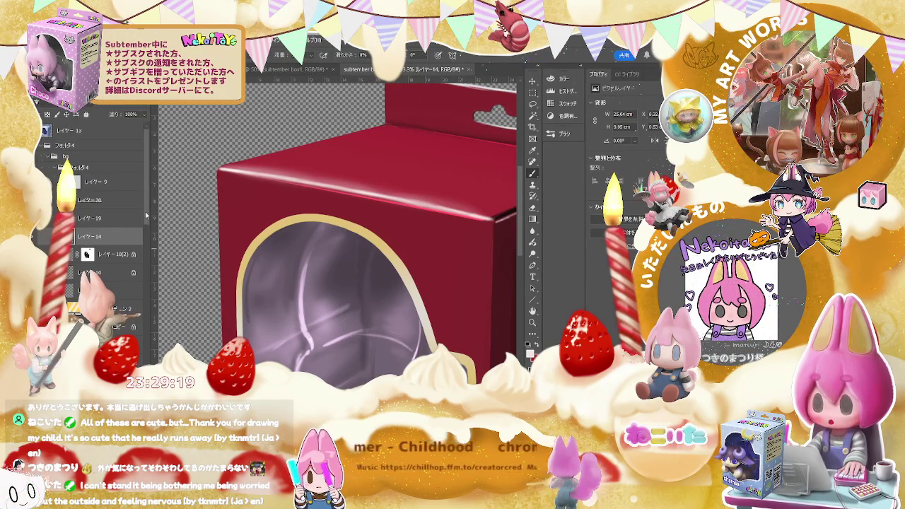
Select the third gradient layer copy and target its mask
{"action": "left_click_drag", "start_coordinate": [146, 215], "coordinate": [143, 300]}
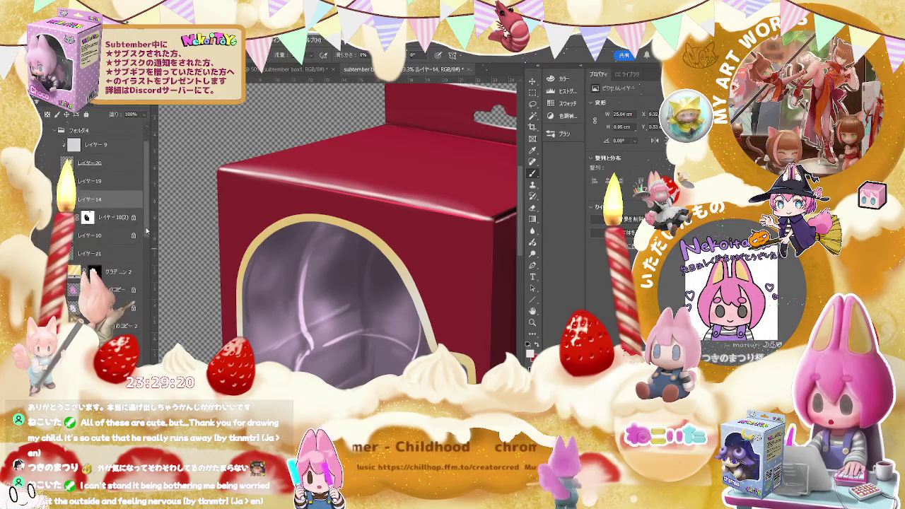
{"action": "scroll", "coordinate": [142, 300], "scroll_direction": "up", "scroll_amount": 3}
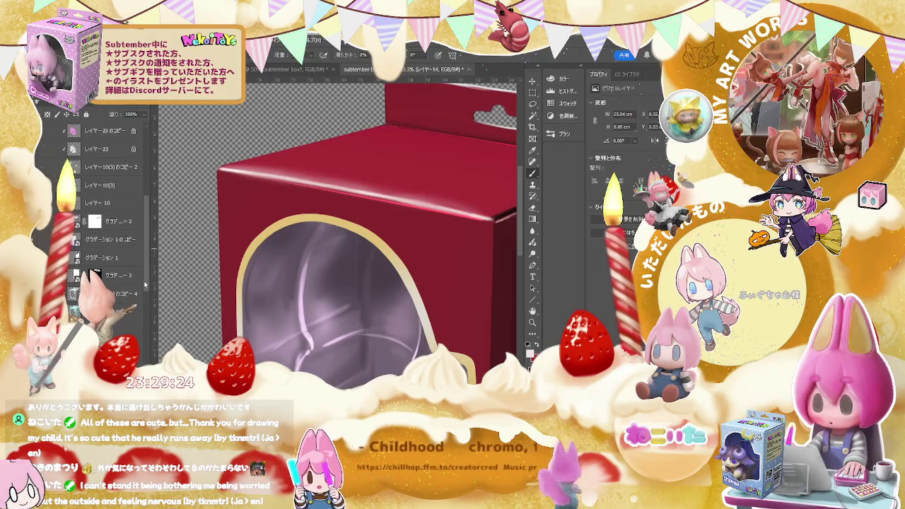
{"action": "left_click", "coordinate": [138, 276]}
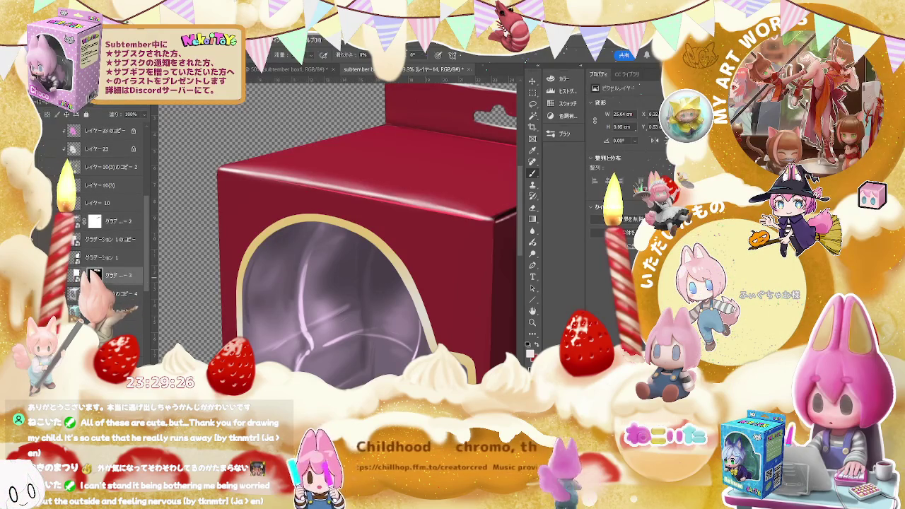
{"action": "left_click", "coordinate": [94, 275]}
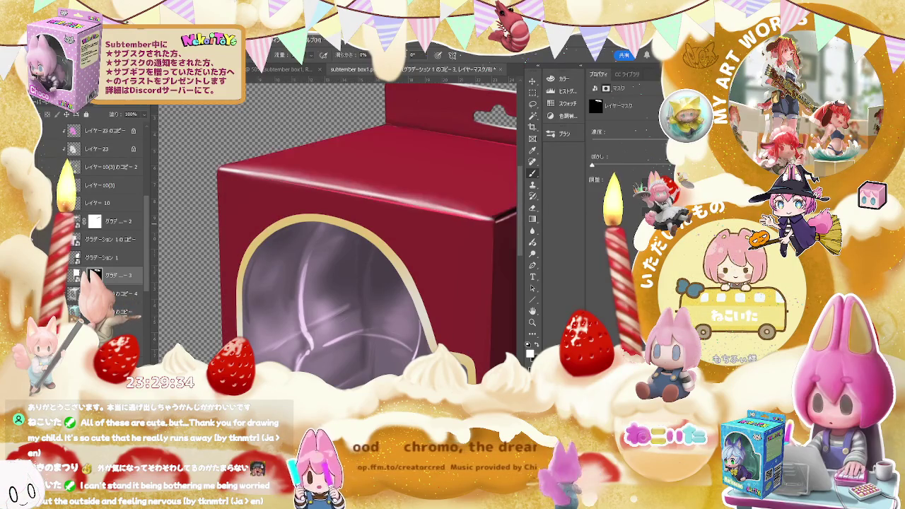
{"action": "left_click", "coordinate": [113, 222]}
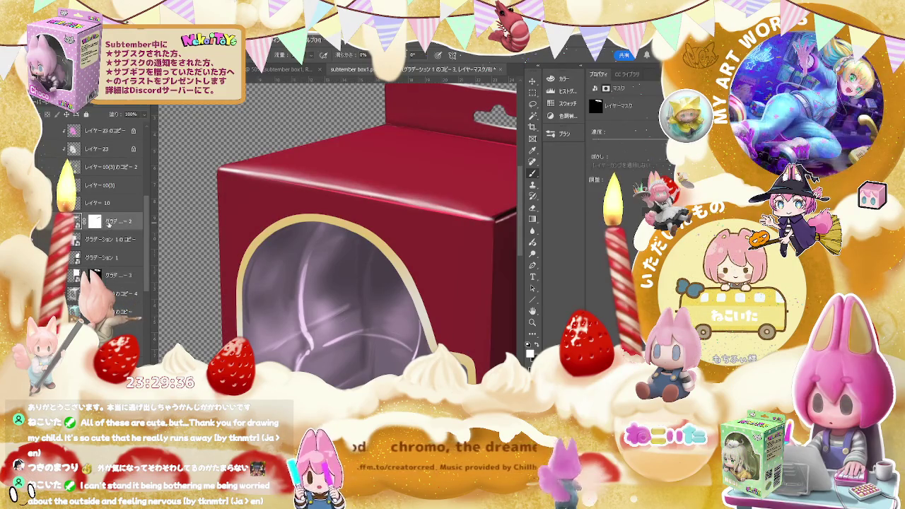
{"action": "key", "text": "e"}
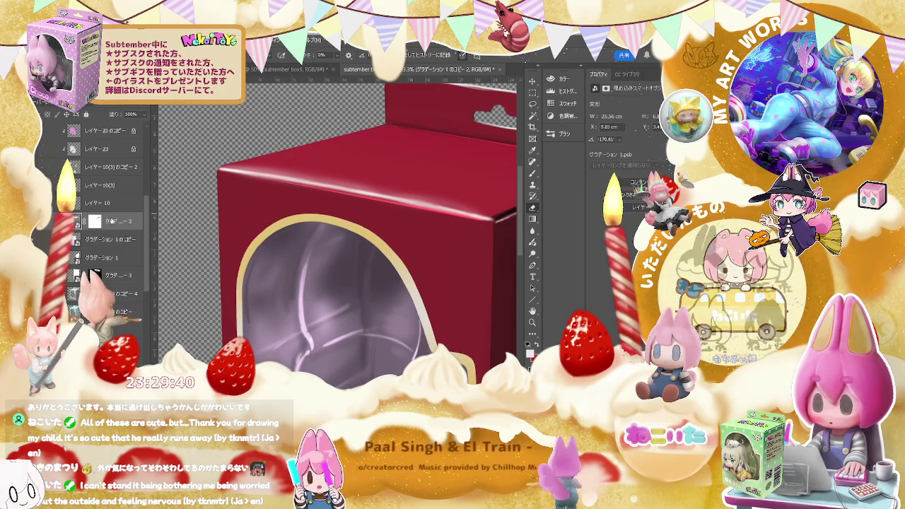
{"action": "left_click", "coordinate": [94, 222]}
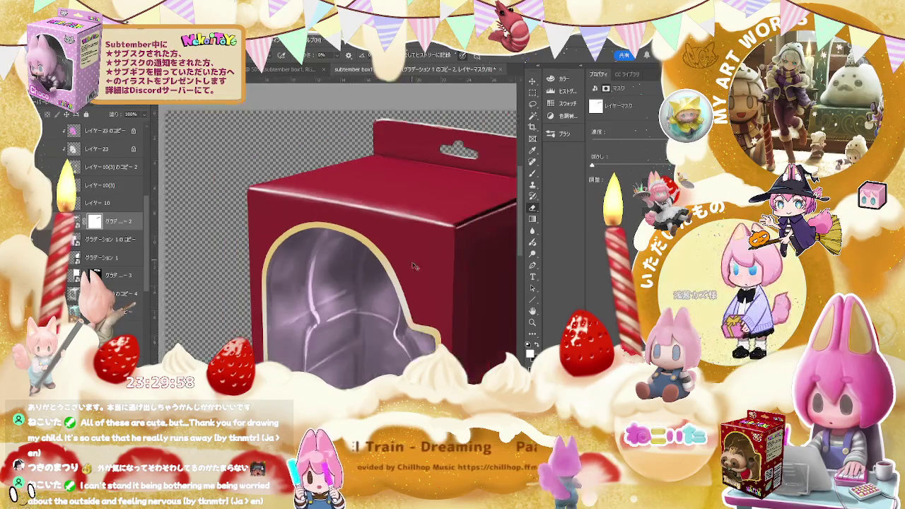
{"action": "scroll", "coordinate": [422, 282], "scroll_direction": "down", "scroll_amount": 3}
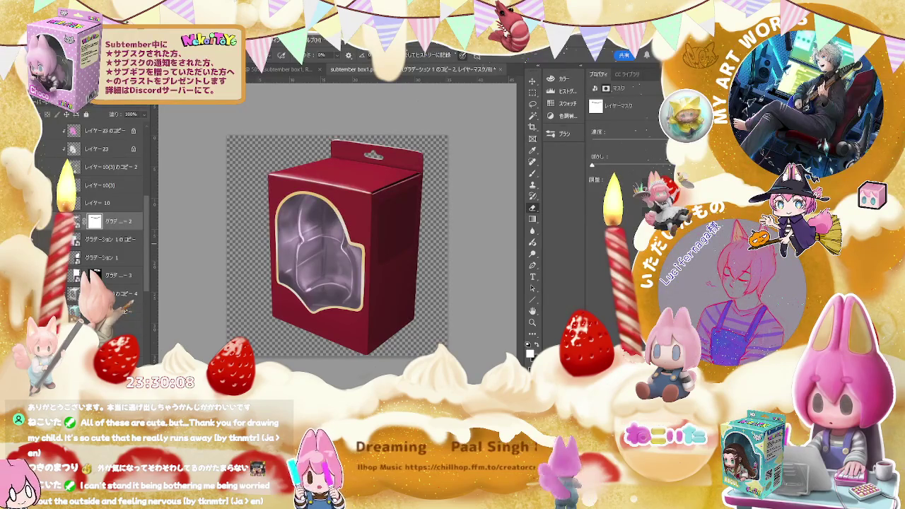
Change the gradient smart object to pink-to-brown, save it, and return to the box documents
{"action": "left_click", "coordinate": [78, 222]}
{"action": "double_click", "coordinate": [78, 221]}
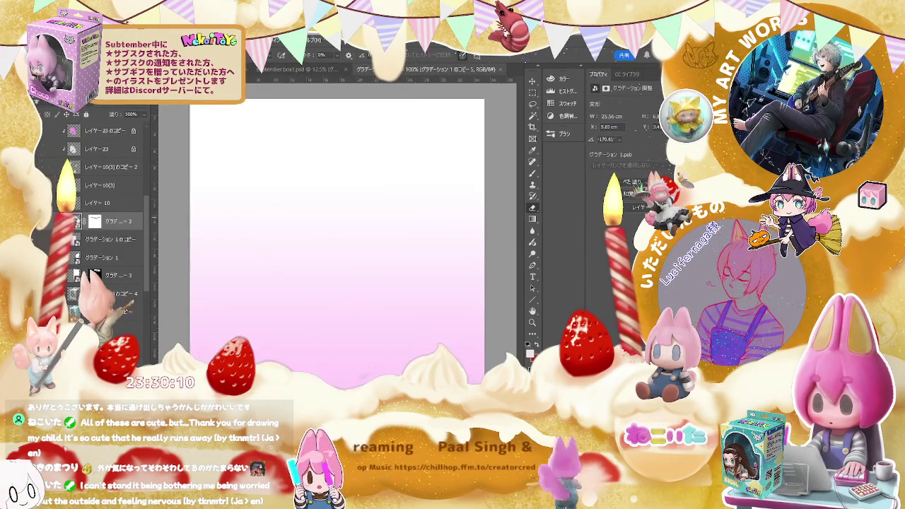
{"action": "left_click", "coordinate": [34, 242]}
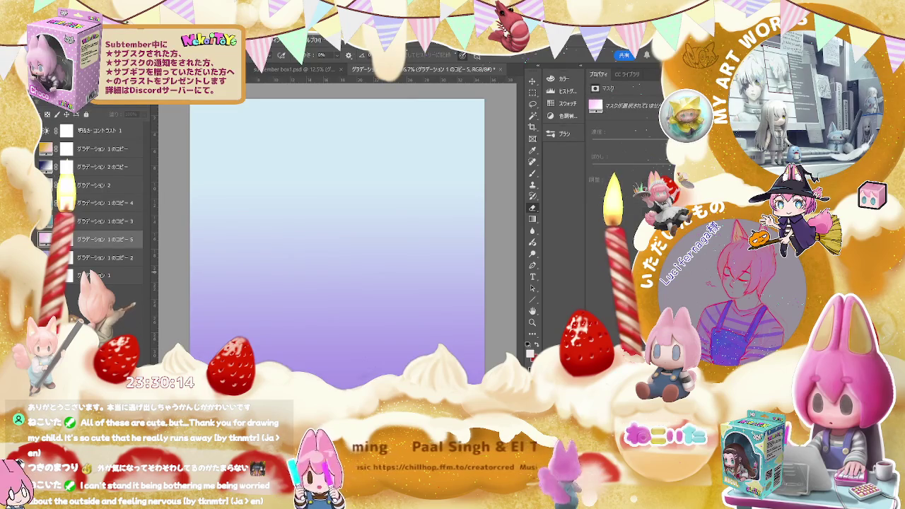
{"action": "left_click", "coordinate": [34, 241]}
{"action": "key", "text": "ctrl+s"}
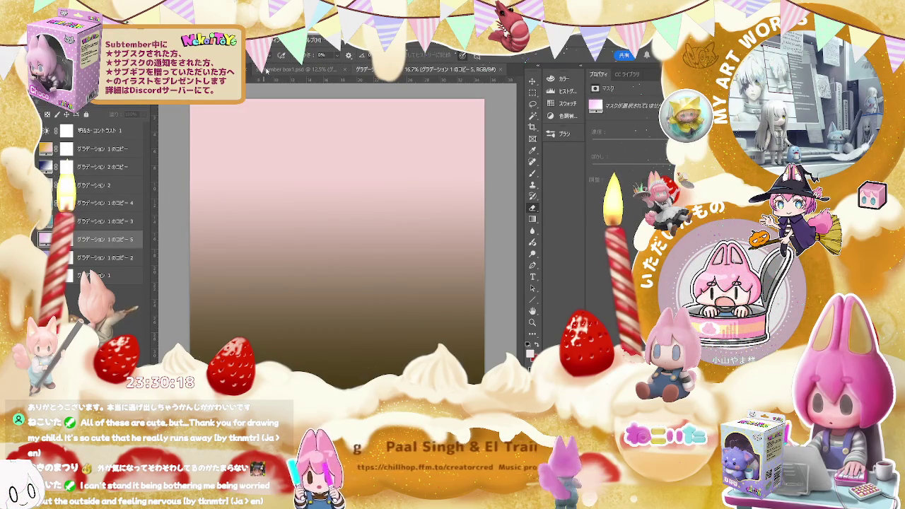
{"action": "left_click", "coordinate": [332, 71]}
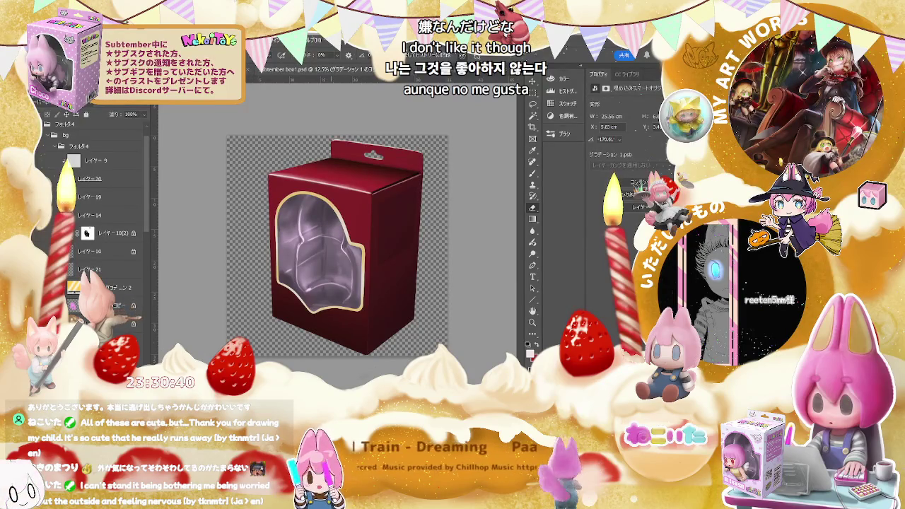
{"action": "key", "text": "ctrl+Tab"}
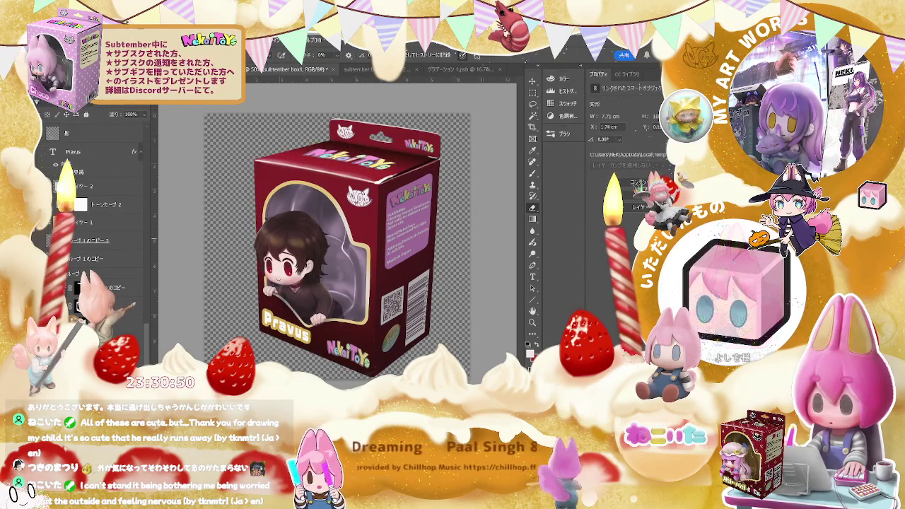
Move レイヤー 1 and トーンカーブ 2 below the copy layers and clip them to reveal the heart pattern
{"action": "left_click", "coordinate": [116, 223]}
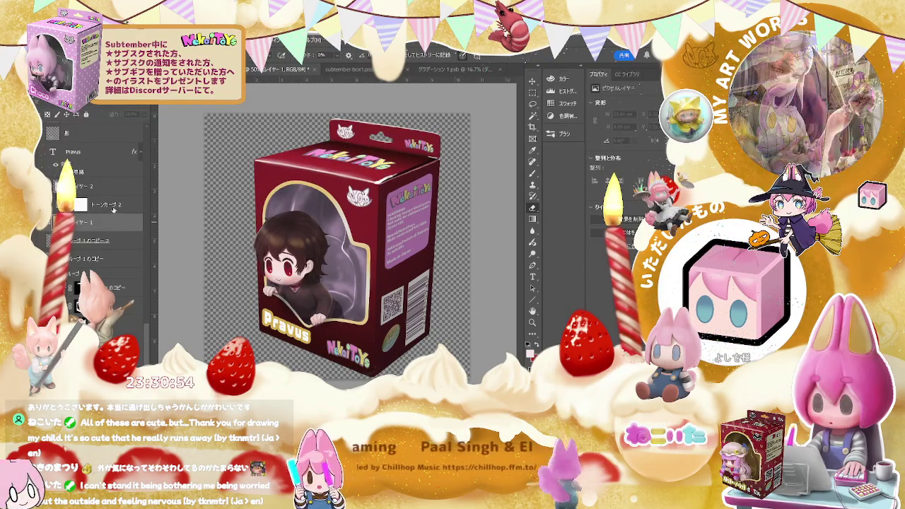
{"action": "left_click", "coordinate": [114, 207], "text": "shift"}
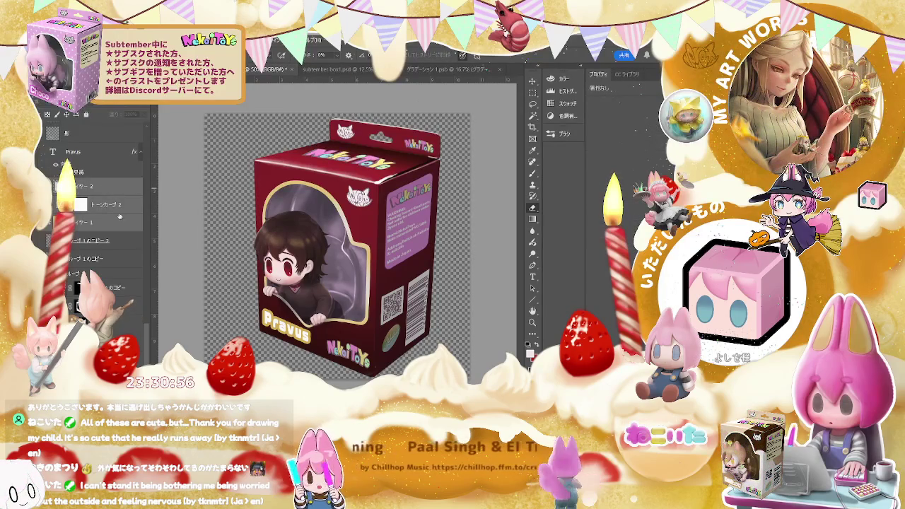
{"action": "left_click_drag", "start_coordinate": [118, 228], "coordinate": [124, 269]}
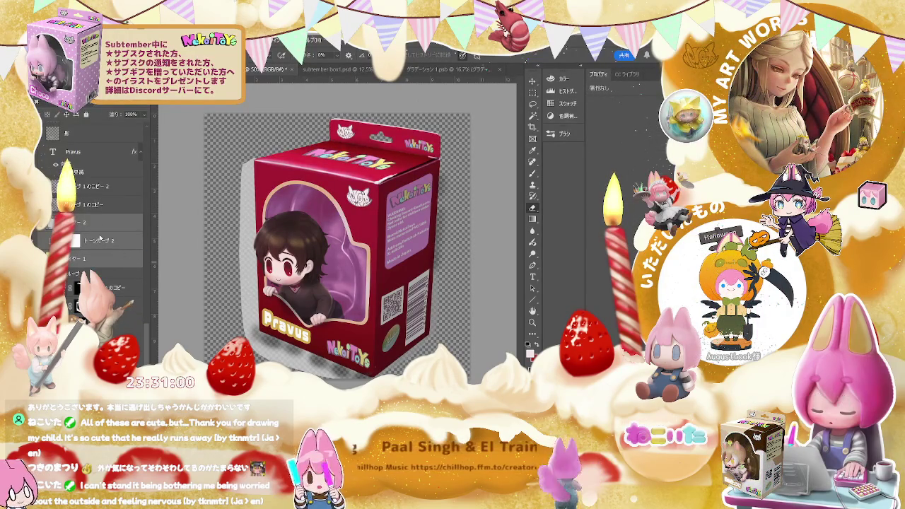
{"action": "key", "text": "ctrl+alt+g"}
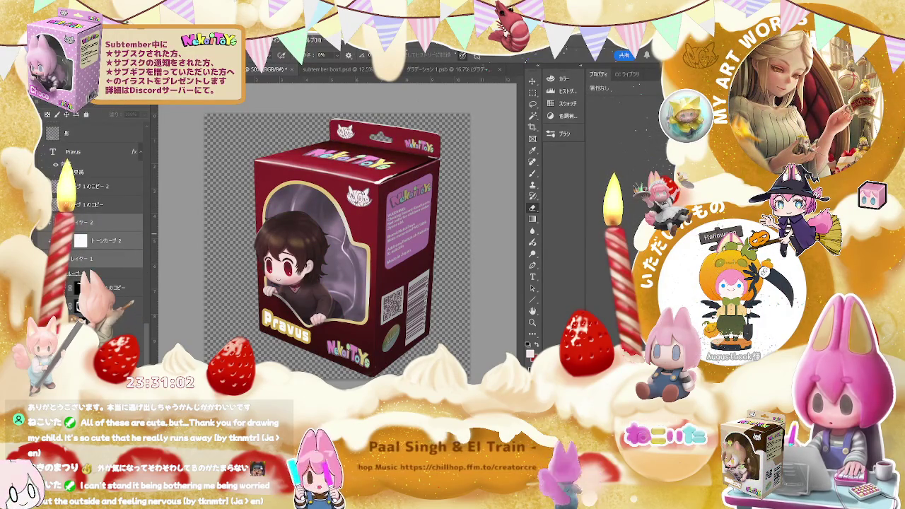
{"action": "key", "text": "ctrl+alt+g"}
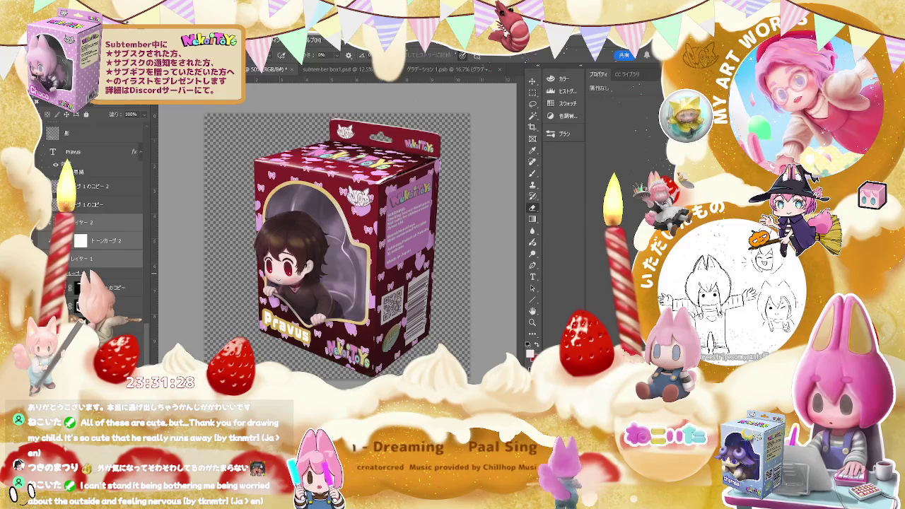
{"action": "left_click", "coordinate": [330, 71]}
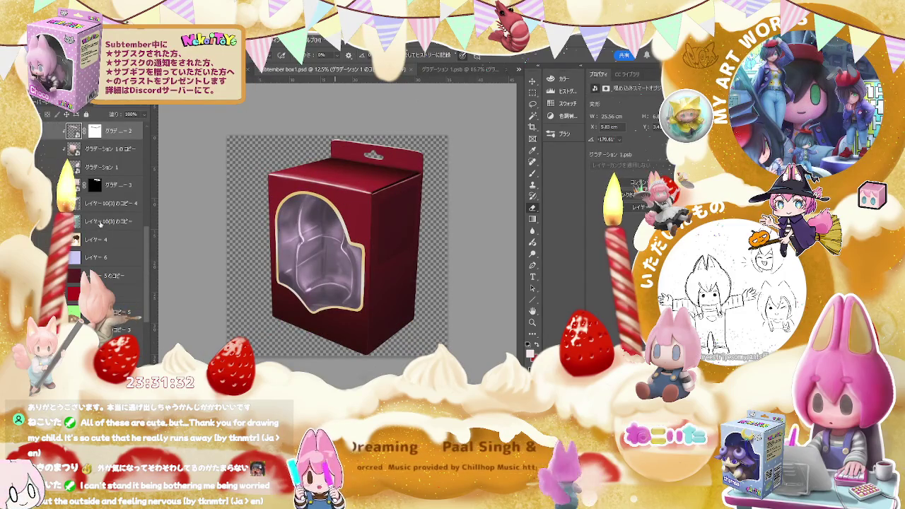
Darken the レイヤー10(3)のコピー box layer to deeper maroon and add a new layer above レイヤー21
{"action": "left_click", "coordinate": [100, 221]}
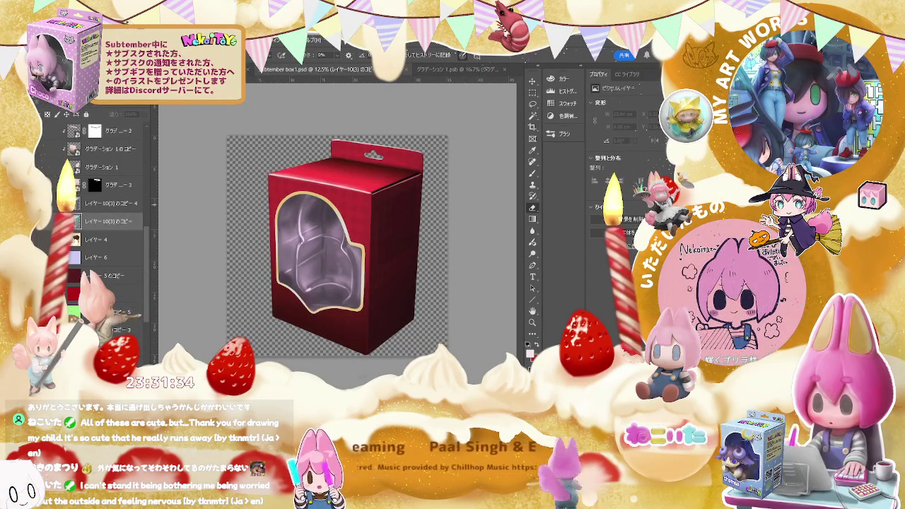
{"action": "key", "text": "ctrl+comma"}
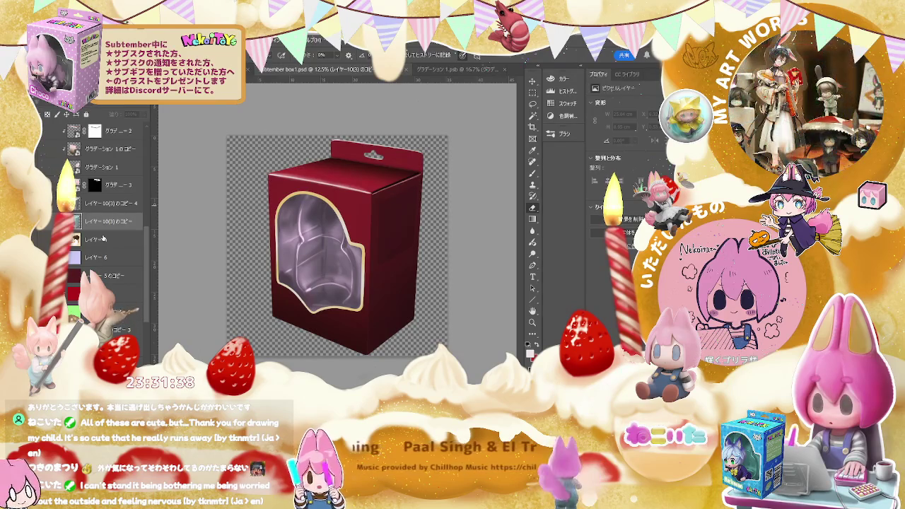
{"action": "mouse_move", "coordinate": [147, 234]}
{"action": "left_mouse_down"}
{"action": "mouse_move", "coordinate": [150, 149]}
{"action": "mouse_move", "coordinate": [156, 291]}
{"action": "mouse_move", "coordinate": [158, 228]}
{"action": "left_mouse_up"}
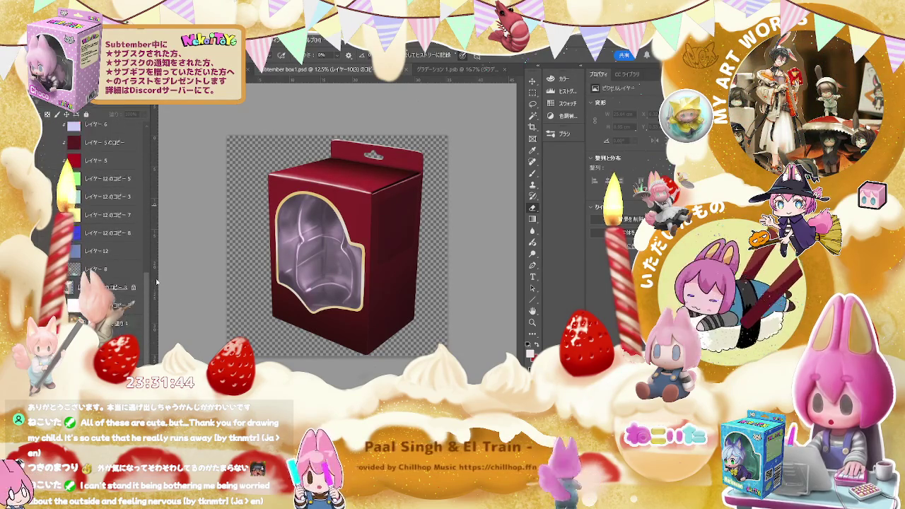
{"action": "scroll", "coordinate": [128, 231], "scroll_direction": "up", "scroll_amount": 5}
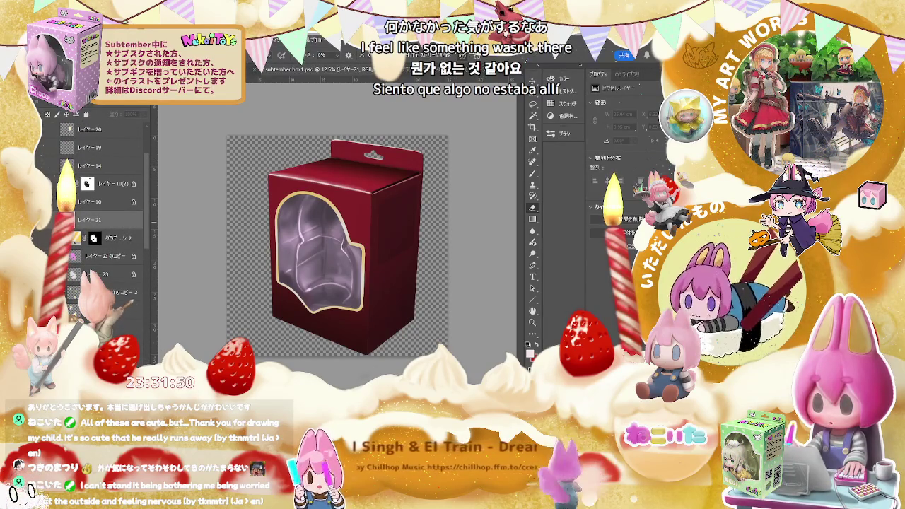
{"action": "key", "text": "ctrl+shift+alt+n"}
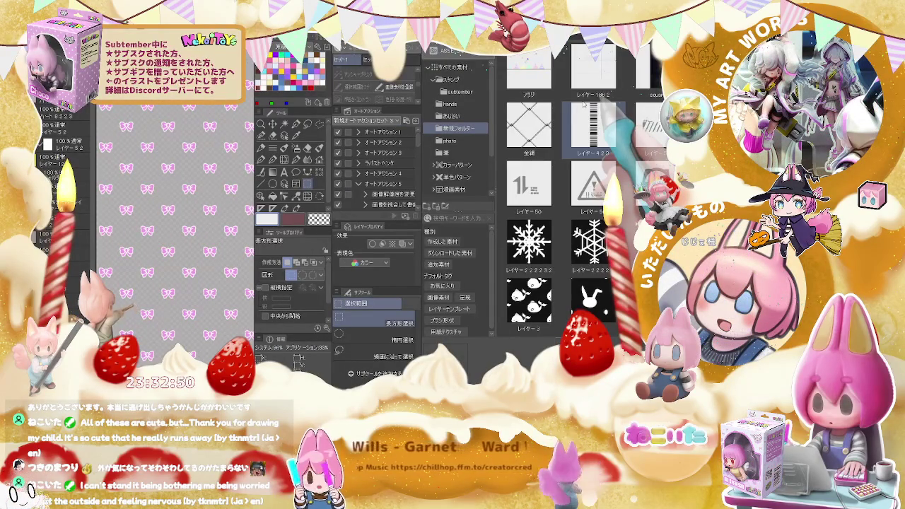
Scroll down the Material palette's folder list and open the new materials folder
{"action": "scroll", "coordinate": [583, 113], "scroll_direction": "down", "scroll_amount": 2}
{"action": "scroll", "coordinate": [583, 117], "scroll_direction": "down", "scroll_amount": 2}
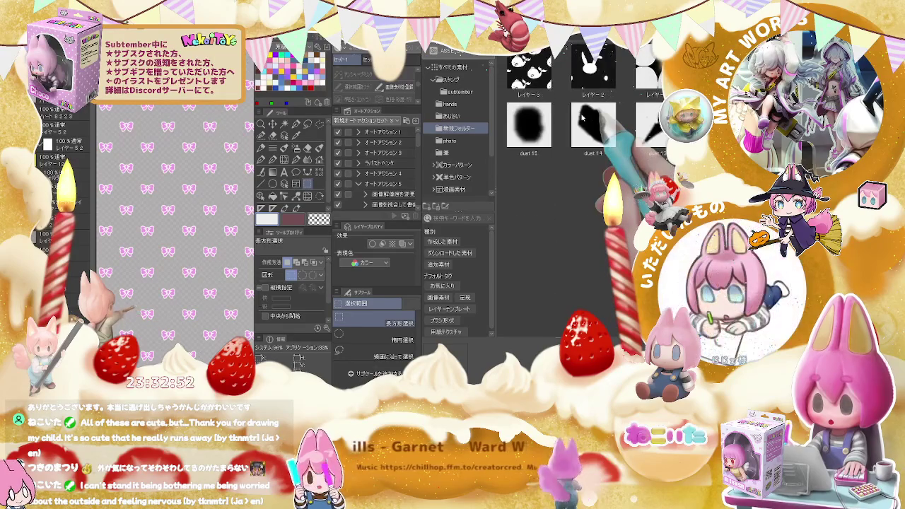
{"action": "scroll", "coordinate": [583, 117], "scroll_direction": "down", "scroll_amount": 1}
{"action": "scroll", "coordinate": [582, 116], "scroll_direction": "down", "scroll_amount": 1}
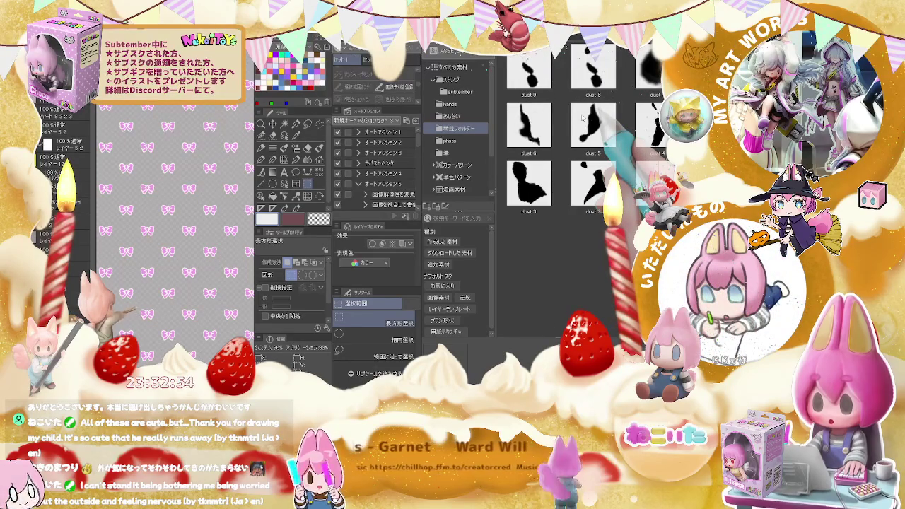
{"action": "scroll", "coordinate": [583, 116], "scroll_direction": "down", "scroll_amount": 2}
{"action": "scroll", "coordinate": [581, 117], "scroll_direction": "down", "scroll_amount": 2}
{"action": "scroll", "coordinate": [582, 117], "scroll_direction": "down", "scroll_amount": 2}
{"action": "scroll", "coordinate": [582, 118], "scroll_direction": "down", "scroll_amount": 1}
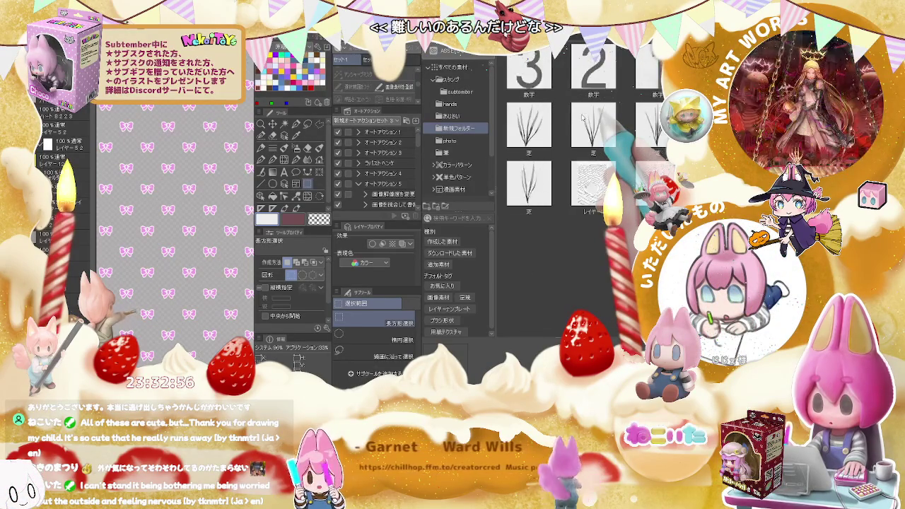
{"action": "scroll", "coordinate": [581, 118], "scroll_direction": "down", "scroll_amount": 2}
{"action": "scroll", "coordinate": [581, 118], "scroll_direction": "down", "scroll_amount": 1}
{"action": "scroll", "coordinate": [581, 119], "scroll_direction": "down", "scroll_amount": 1}
{"action": "scroll", "coordinate": [581, 119], "scroll_direction": "down", "scroll_amount": 2}
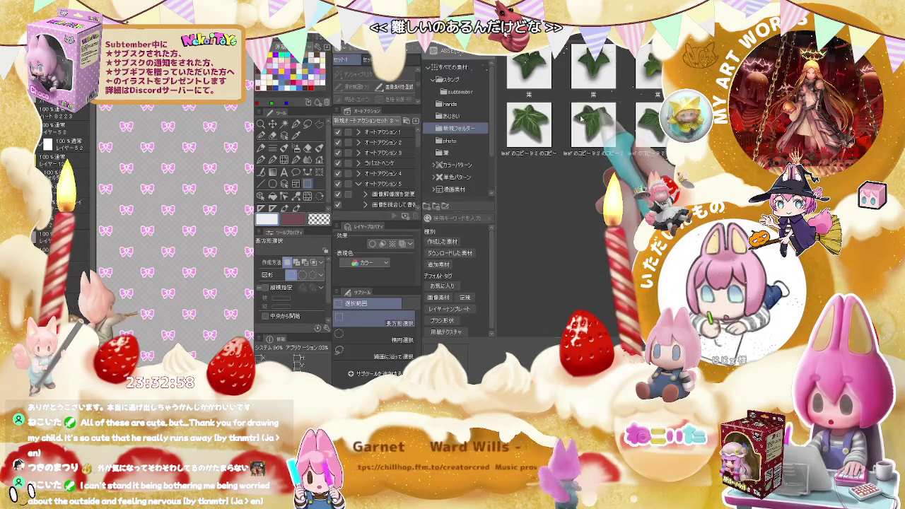
{"action": "scroll", "coordinate": [537, 127], "scroll_direction": "down", "scroll_amount": 1}
{"action": "scroll", "coordinate": [516, 133], "scroll_direction": "down", "scroll_amount": 3}
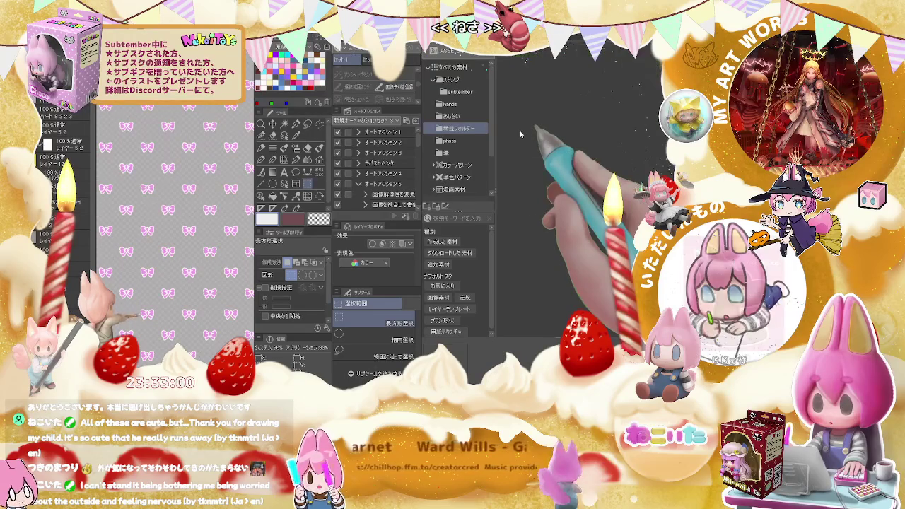
{"action": "left_click", "coordinate": [484, 130]}
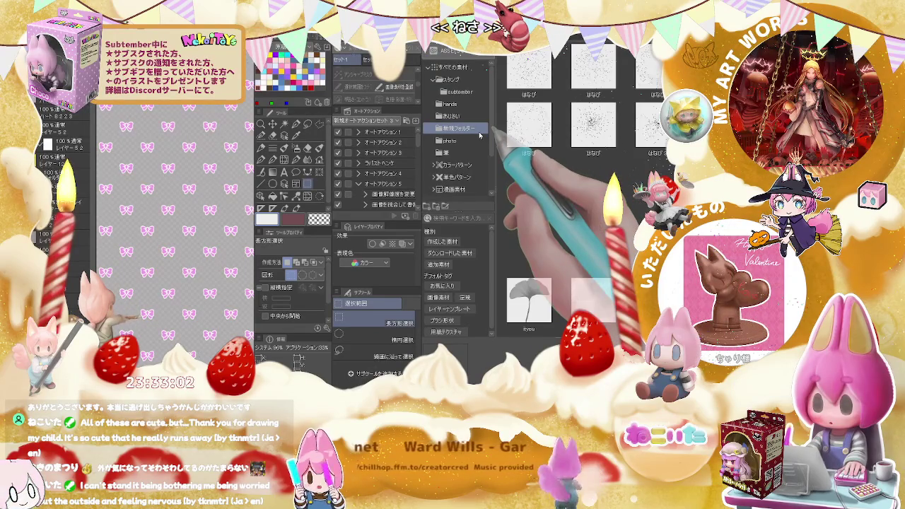
Browse through the photo and brush-stroke material folders
{"action": "scroll", "coordinate": [538, 142], "scroll_direction": "down", "scroll_amount": 2}
{"action": "scroll", "coordinate": [539, 142], "scroll_direction": "down", "scroll_amount": 2}
{"action": "scroll", "coordinate": [538, 143], "scroll_direction": "down", "scroll_amount": 2}
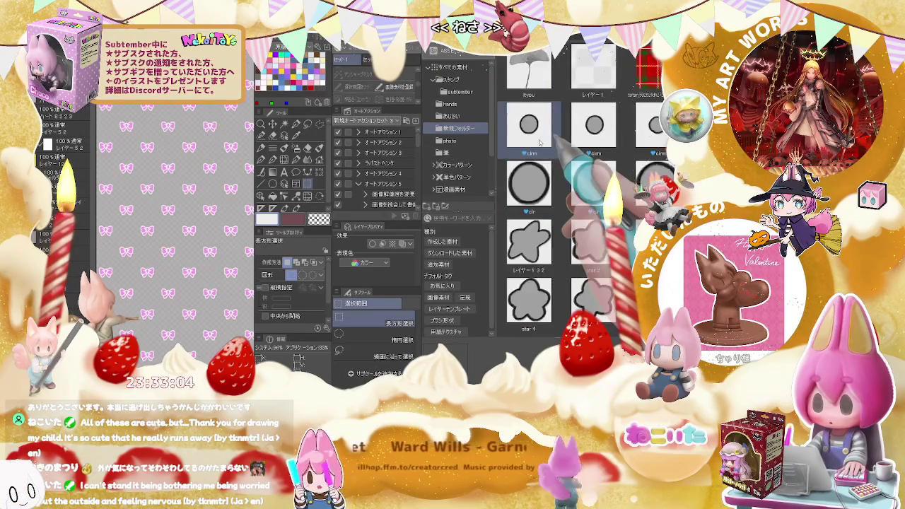
{"action": "scroll", "coordinate": [538, 143], "scroll_direction": "down", "scroll_amount": 2}
{"action": "scroll", "coordinate": [538, 142], "scroll_direction": "down", "scroll_amount": 3}
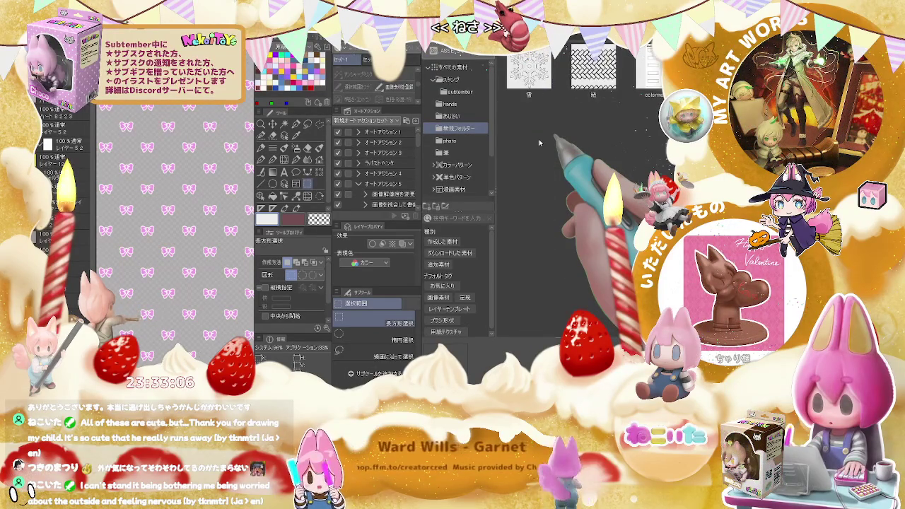
{"action": "scroll", "coordinate": [538, 143], "scroll_direction": "down", "scroll_amount": 2}
{"action": "scroll", "coordinate": [538, 143], "scroll_direction": "down", "scroll_amount": 2}
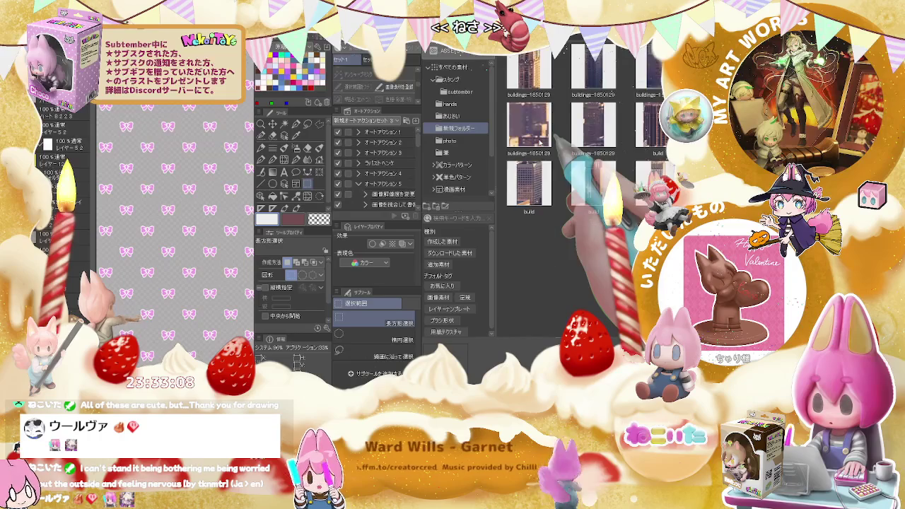
{"action": "scroll", "coordinate": [539, 143], "scroll_direction": "down", "scroll_amount": 2}
{"action": "scroll", "coordinate": [539, 143], "scroll_direction": "up", "scroll_amount": 3}
{"action": "scroll", "coordinate": [539, 143], "scroll_direction": "up", "scroll_amount": 2}
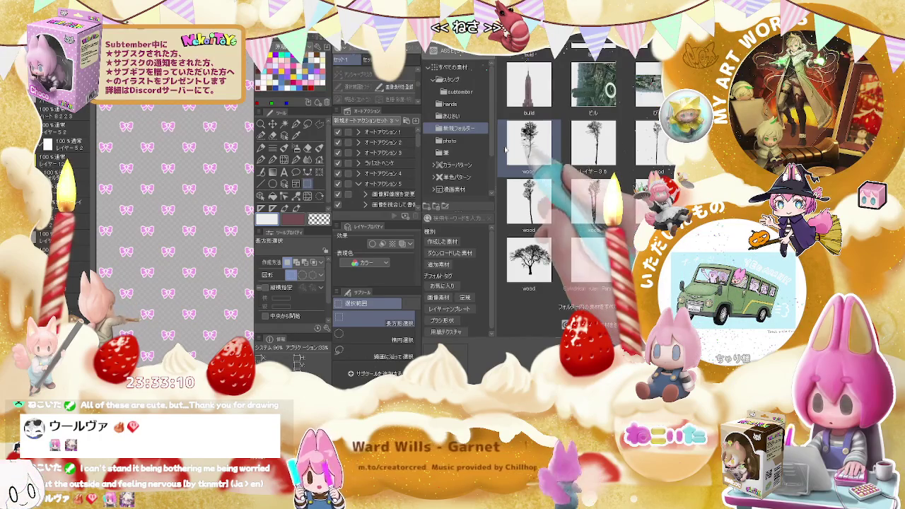
{"action": "left_click", "coordinate": [482, 143]}
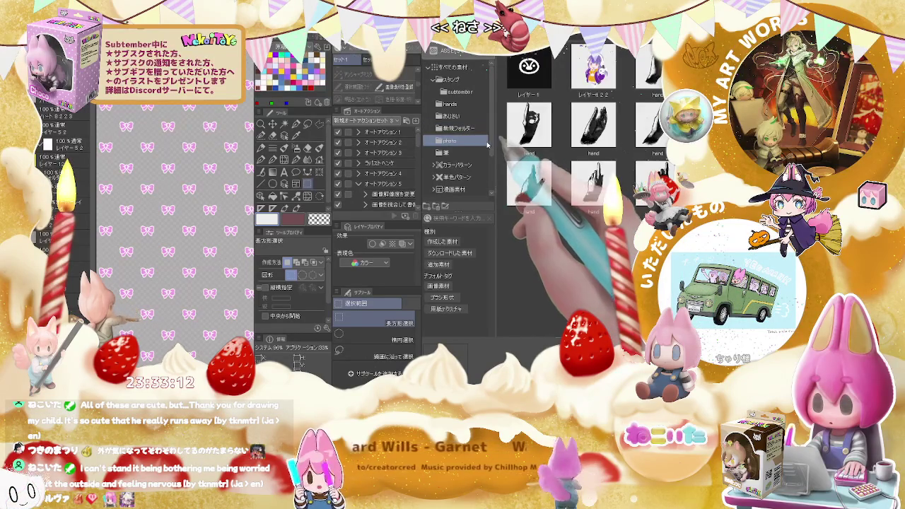
{"action": "scroll", "coordinate": [547, 151], "scroll_direction": "down", "scroll_amount": 3}
{"action": "scroll", "coordinate": [547, 151], "scroll_direction": "down", "scroll_amount": 2}
{"action": "scroll", "coordinate": [547, 151], "scroll_direction": "down", "scroll_amount": 2}
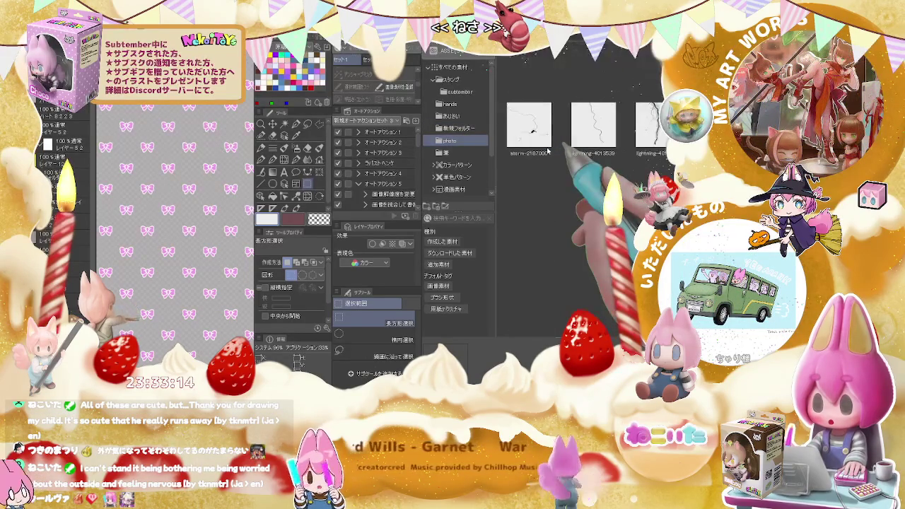
{"action": "scroll", "coordinate": [547, 150], "scroll_direction": "down", "scroll_amount": 2}
{"action": "scroll", "coordinate": [547, 151], "scroll_direction": "up", "scroll_amount": 3}
{"action": "scroll", "coordinate": [547, 151], "scroll_direction": "up", "scroll_amount": 2}
{"action": "scroll", "coordinate": [547, 150], "scroll_direction": "up", "scroll_amount": 2}
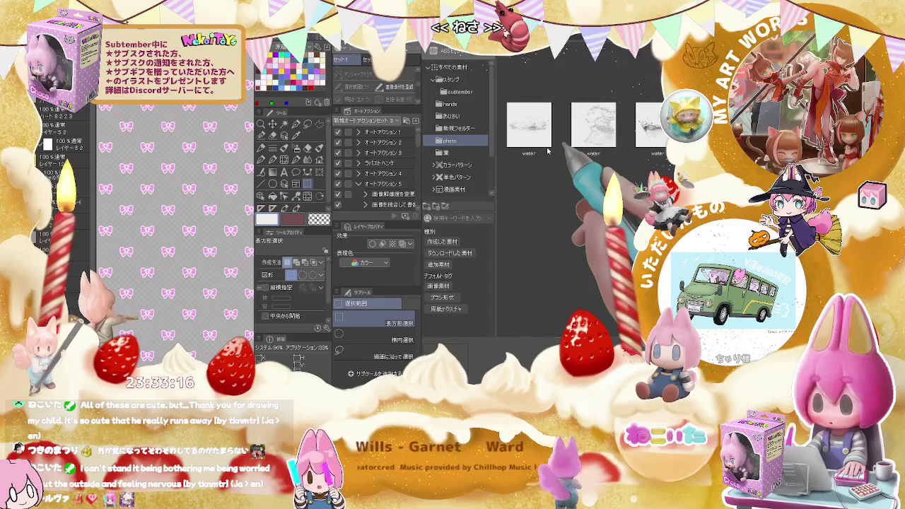
{"action": "scroll", "coordinate": [547, 151], "scroll_direction": "up", "scroll_amount": 3}
{"action": "scroll", "coordinate": [547, 150], "scroll_direction": "up", "scroll_amount": 5}
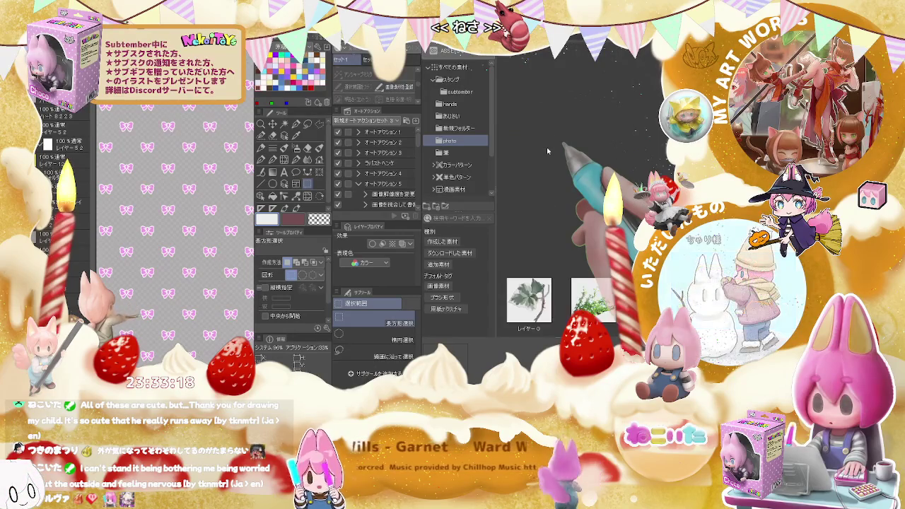
{"action": "left_click", "coordinate": [473, 152]}
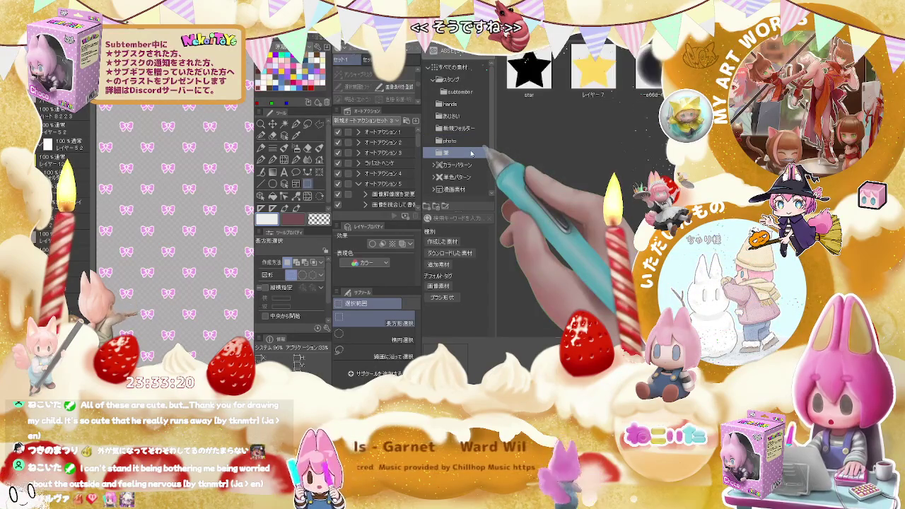
{"action": "scroll", "coordinate": [558, 154], "scroll_direction": "down", "scroll_amount": 5}
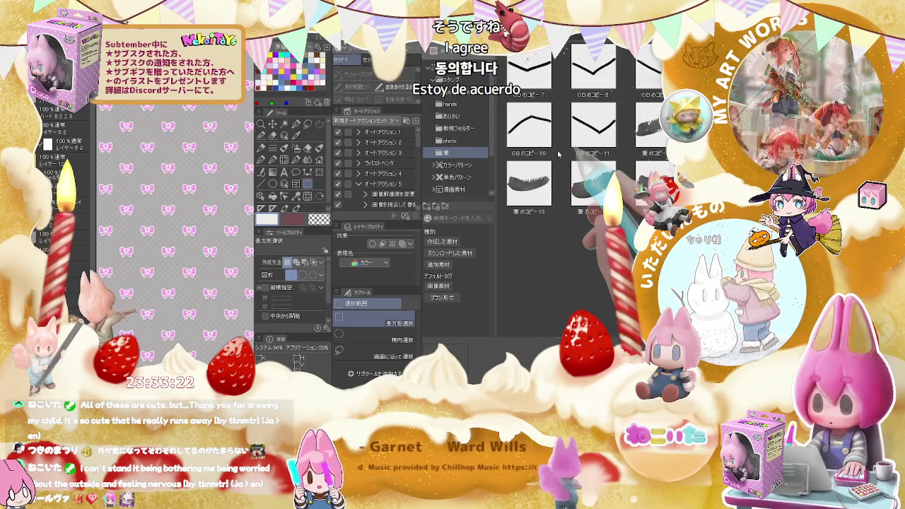
{"action": "scroll", "coordinate": [557, 154], "scroll_direction": "down", "scroll_amount": 3}
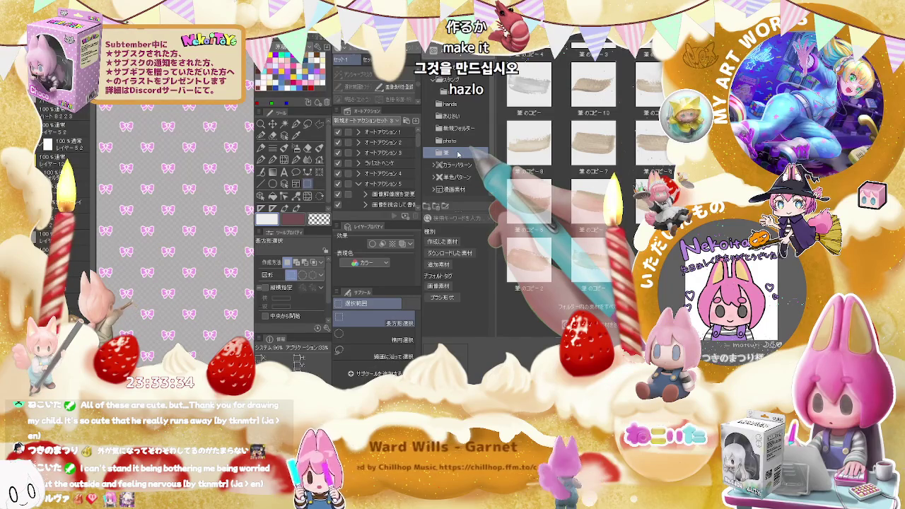
Open the monochrome pattern folder and pick the black-and-white diamond pattern レイヤー1
{"action": "left_click", "coordinate": [463, 178]}
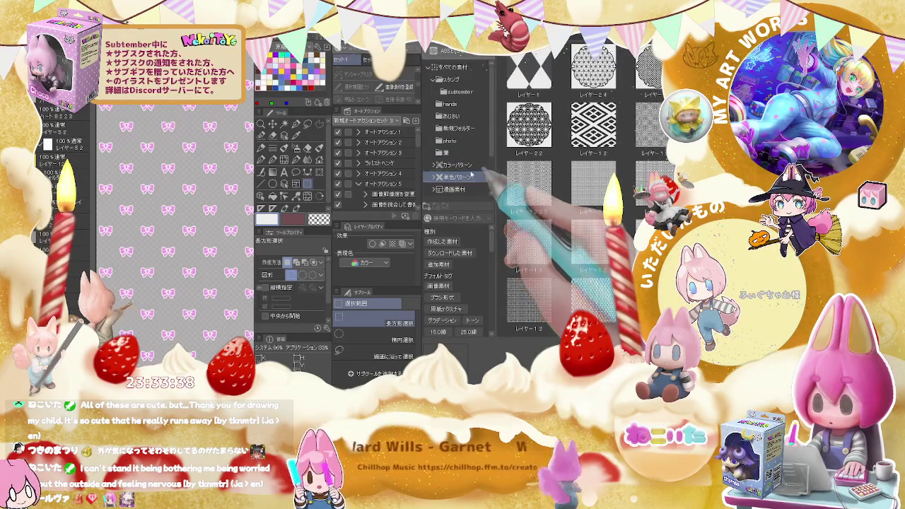
{"action": "scroll", "coordinate": [555, 131], "scroll_direction": "down", "scroll_amount": 5}
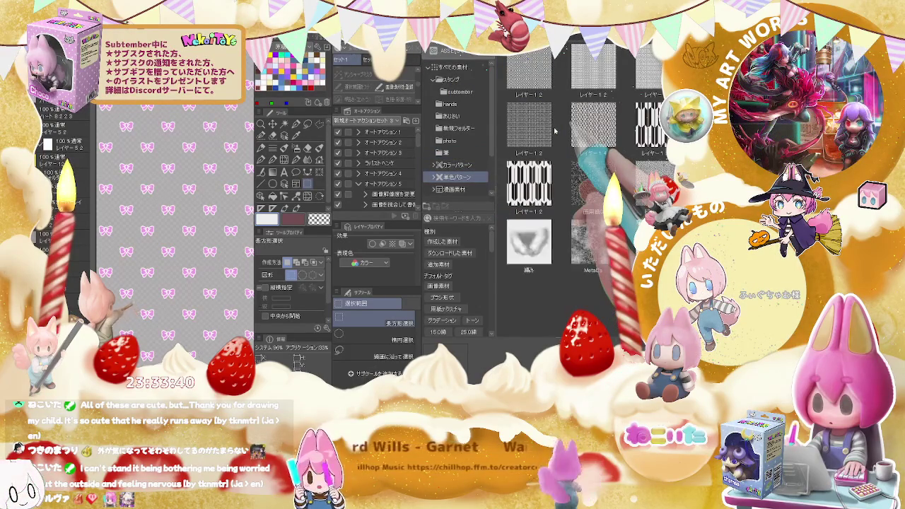
{"action": "scroll", "coordinate": [555, 131], "scroll_direction": "down", "scroll_amount": 2}
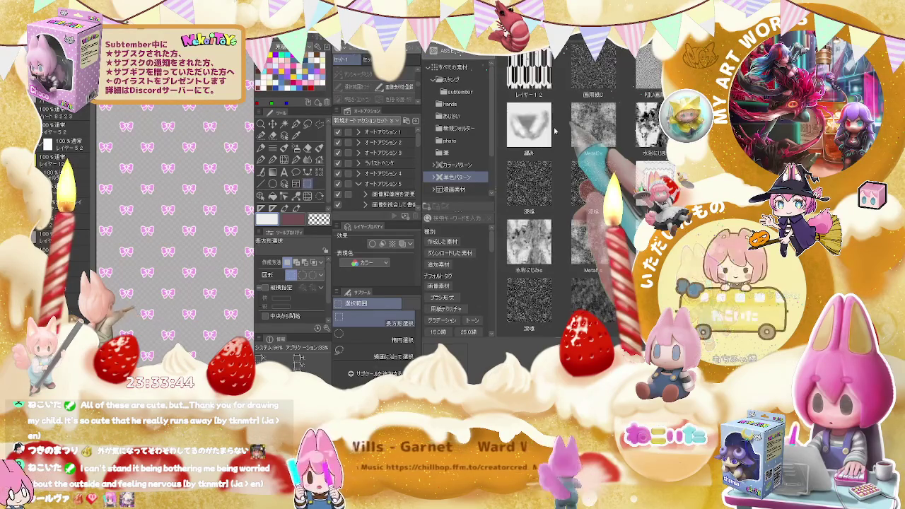
{"action": "scroll", "coordinate": [555, 130], "scroll_direction": "down", "scroll_amount": 2}
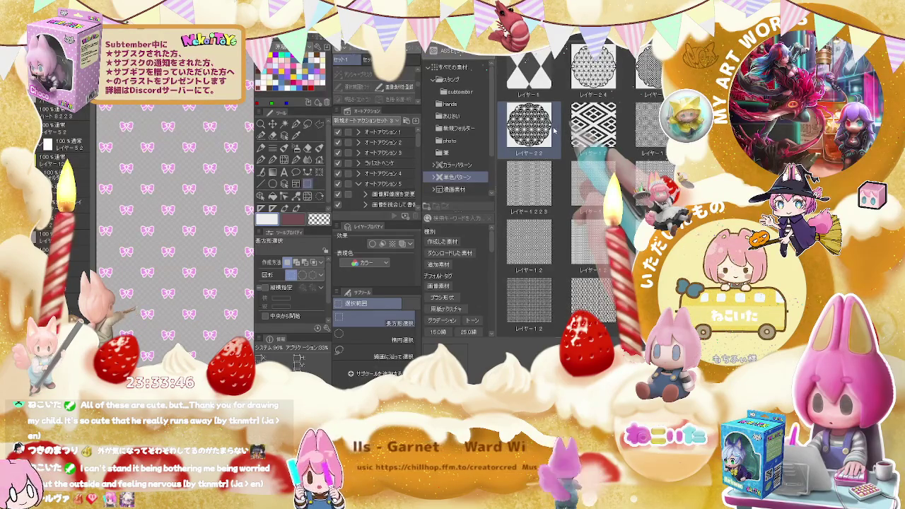
{"action": "left_click", "coordinate": [530, 74]}
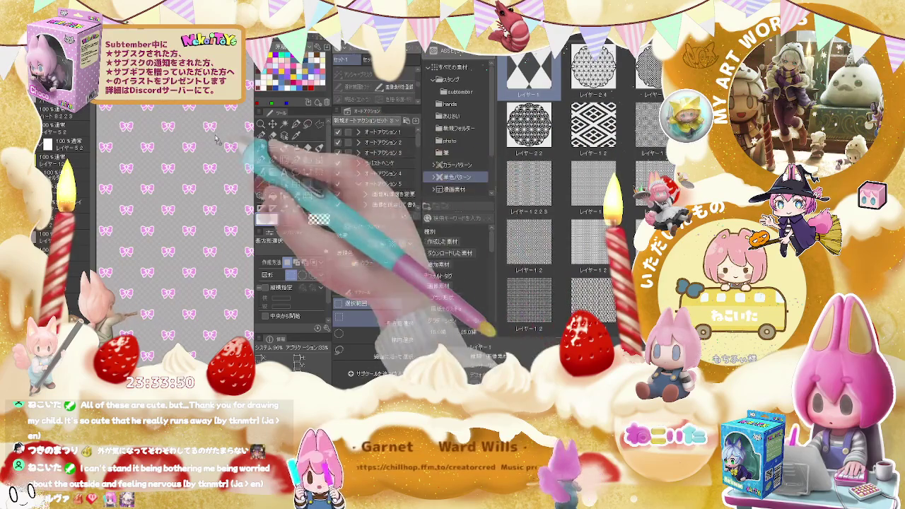
Place the diamond pattern on the canvas, commit it, and set up Auto Select colour-based selection
{"action": "mouse_move", "coordinate": [379, 113]}
{"action": "left_mouse_down"}
{"action": "mouse_move", "coordinate": [209, 131]}
{"action": "mouse_move", "coordinate": [220, 152]}
{"action": "left_mouse_up"}
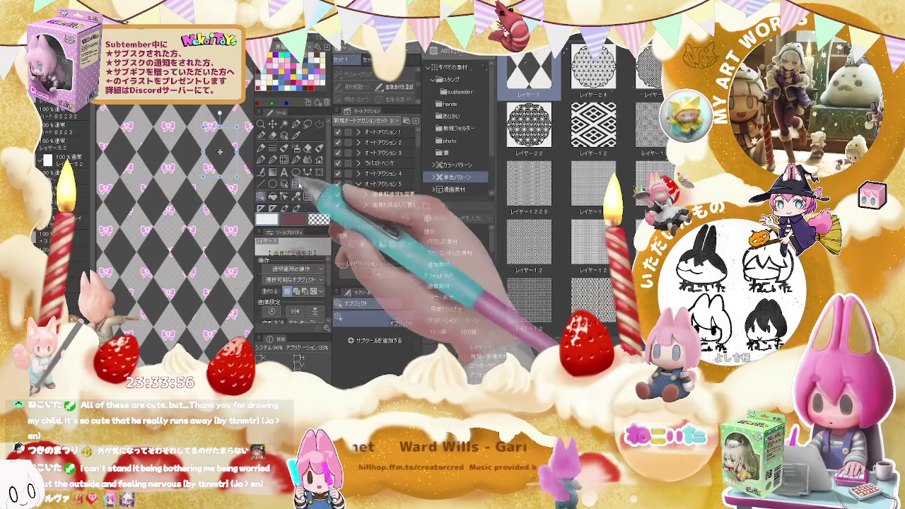
{"action": "key", "text": "m"}
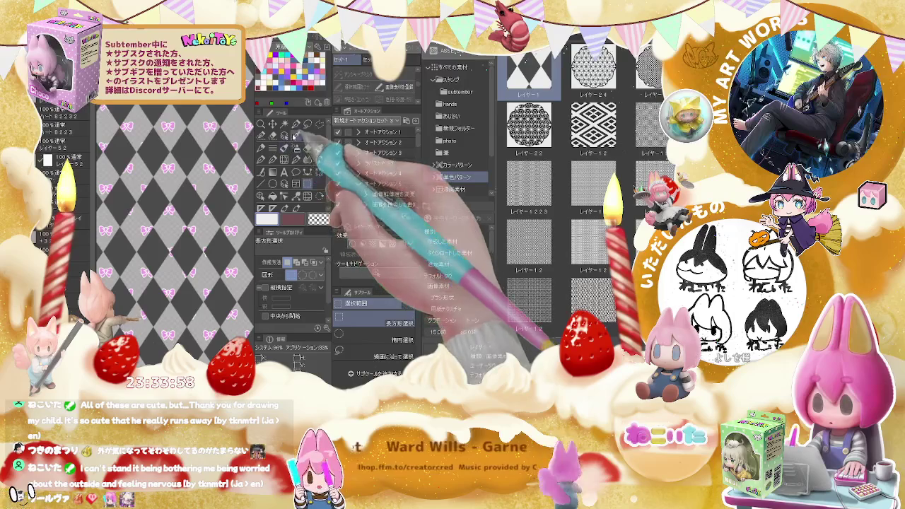
{"action": "left_click", "coordinate": [284, 123]}
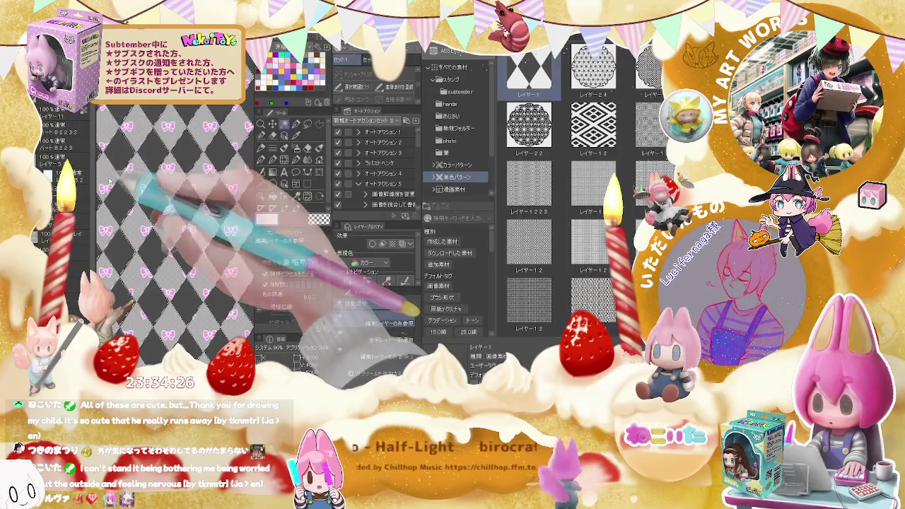
{"action": "left_click", "coordinate": [295, 152]}
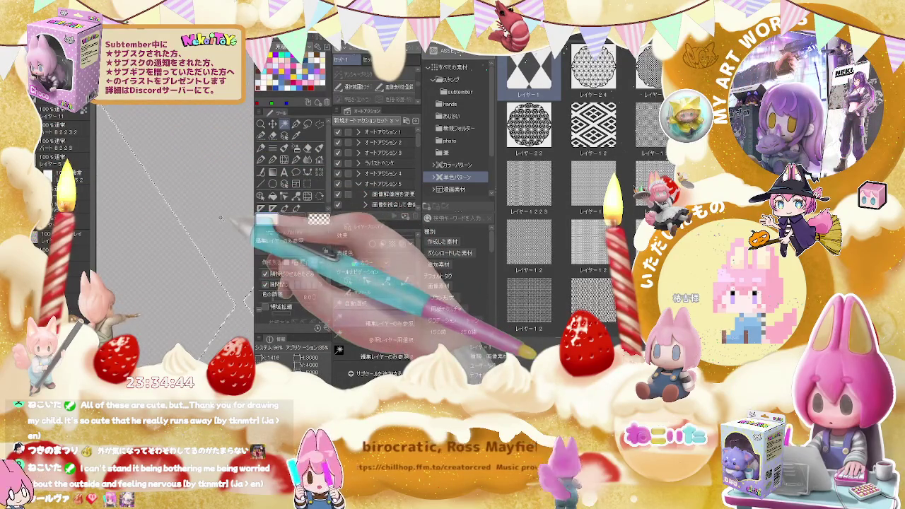
Select the entire canvas with rectangle selection and review the tool settings and full white lattice
{"action": "key", "text": "m"}
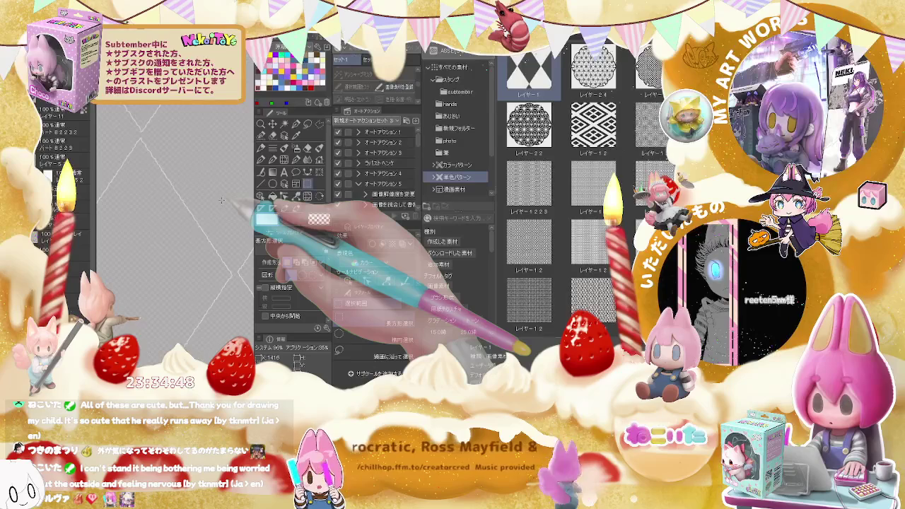
{"action": "key", "text": "ctrl+a"}
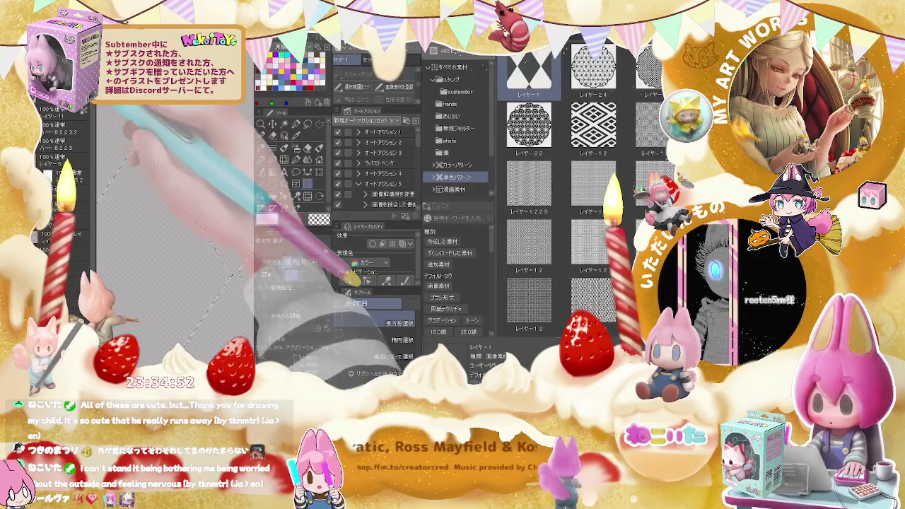
{"action": "left_click", "coordinate": [290, 231]}
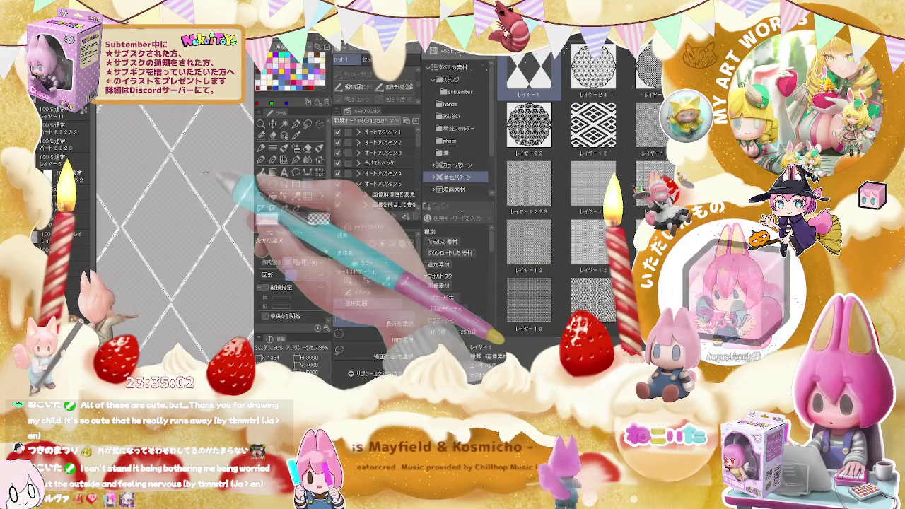
{"action": "scroll", "coordinate": [204, 172], "scroll_direction": "up", "scroll_amount": 2}
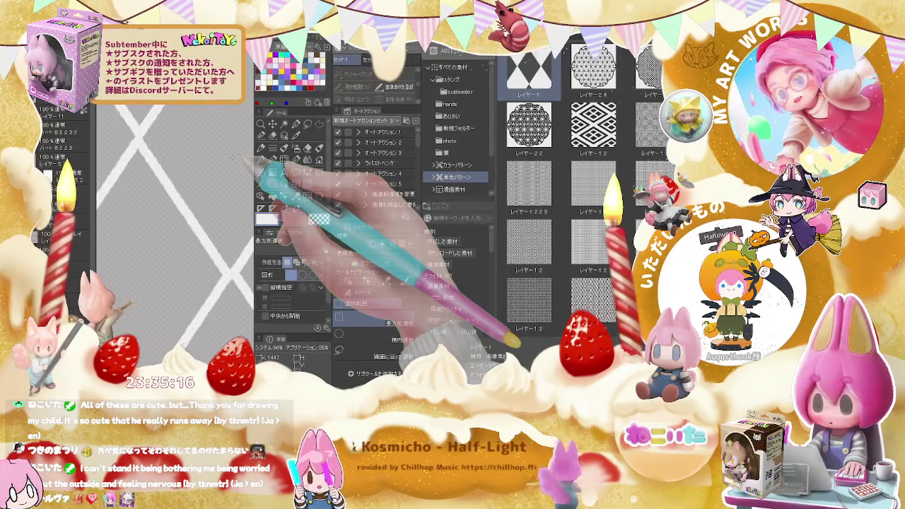
{"action": "scroll", "coordinate": [233, 156], "scroll_direction": "down", "scroll_amount": 2}
{"action": "scroll", "coordinate": [233, 157], "scroll_direction": "down", "scroll_amount": 2}
{"action": "scroll", "coordinate": [233, 156], "scroll_direction": "down", "scroll_amount": 2}
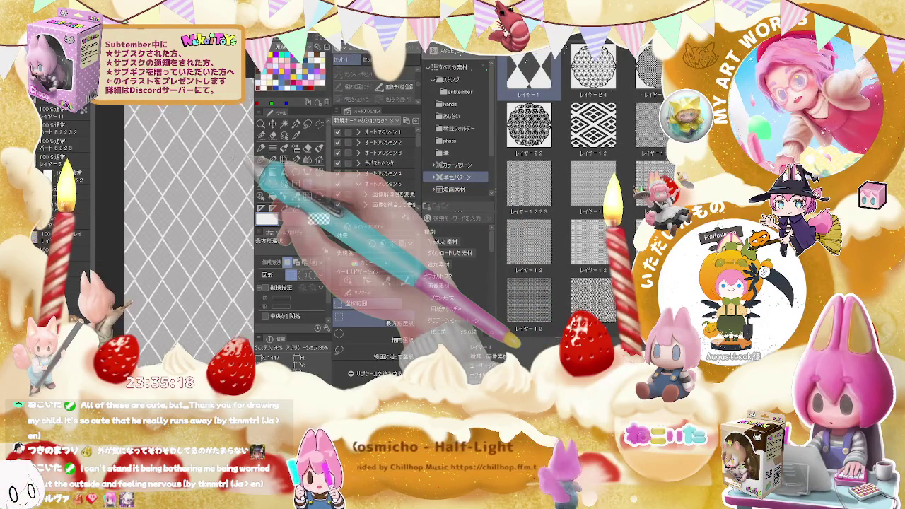
{"action": "scroll", "coordinate": [232, 157], "scroll_direction": "down", "scroll_amount": 2}
{"action": "scroll", "coordinate": [233, 157], "scroll_direction": "up", "scroll_amount": 2}
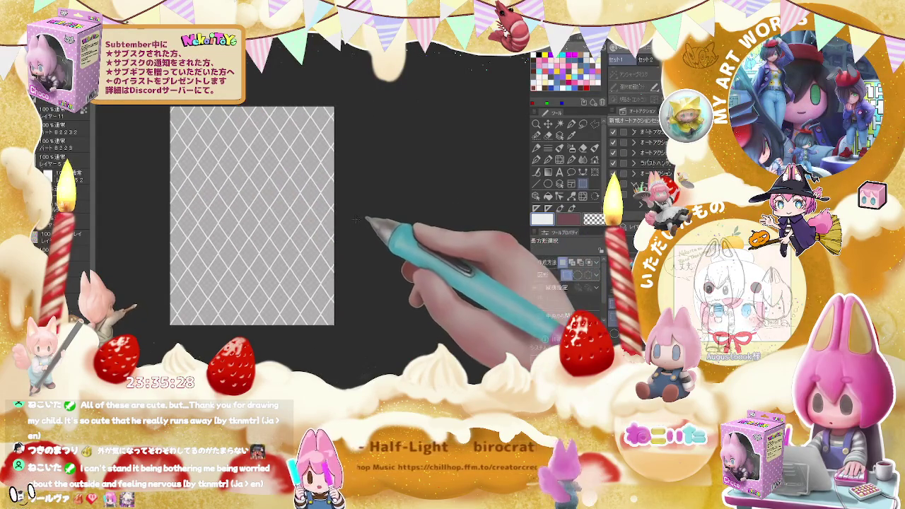
Recolour the lattice lines dark brown with a large brush
{"action": "key", "text": "b"}
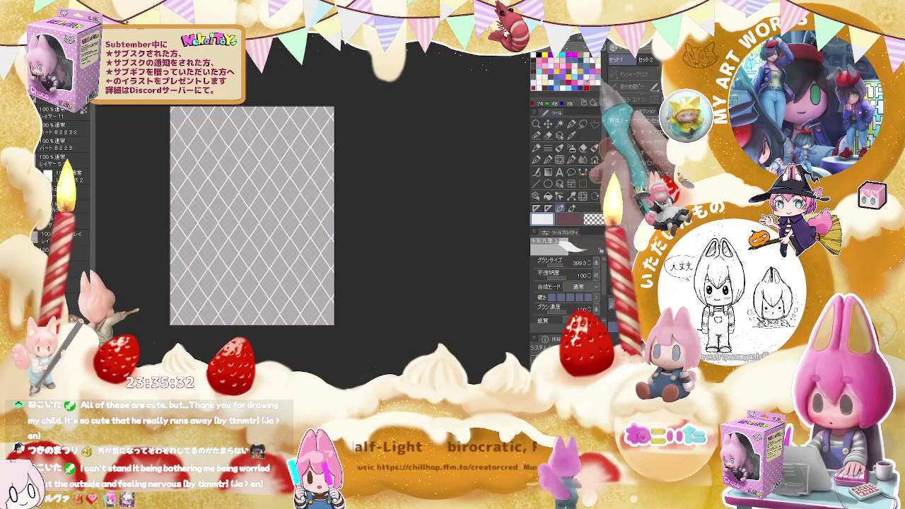
{"action": "left_click", "coordinate": [585, 79]}
{"action": "left_click_drag", "start_coordinate": [332, 236], "coordinate": [280, 177]}
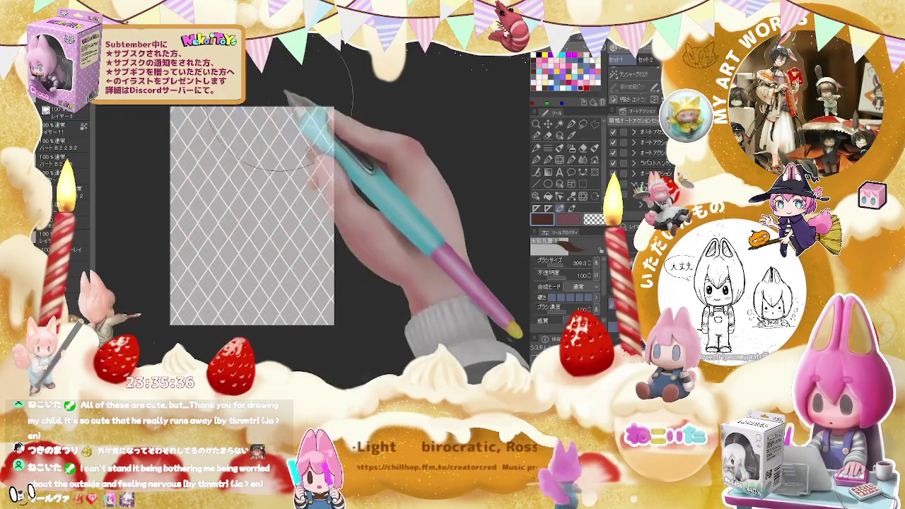
{"action": "mouse_move", "coordinate": [283, 99]}
{"action": "left_mouse_down"}
{"action": "mouse_move", "coordinate": [350, 300]}
{"action": "mouse_move", "coordinate": [212, 255]}
{"action": "left_mouse_up"}
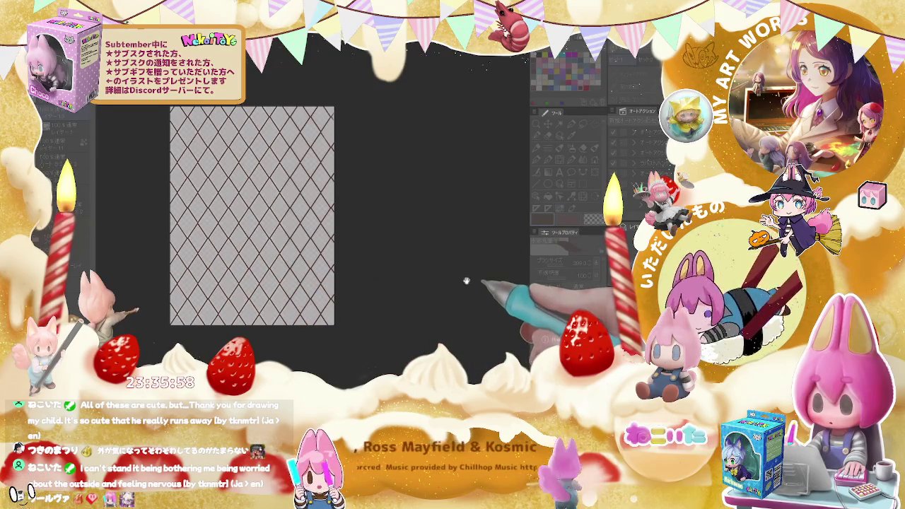
Fill the canvas background with the same dark brown
{"action": "scroll", "coordinate": [383, 221], "scroll_direction": "up", "scroll_amount": 2}
{"action": "scroll", "coordinate": [318, 191], "scroll_direction": "up", "scroll_amount": 2}
{"action": "scroll", "coordinate": [266, 161], "scroll_direction": "up", "scroll_amount": 2}
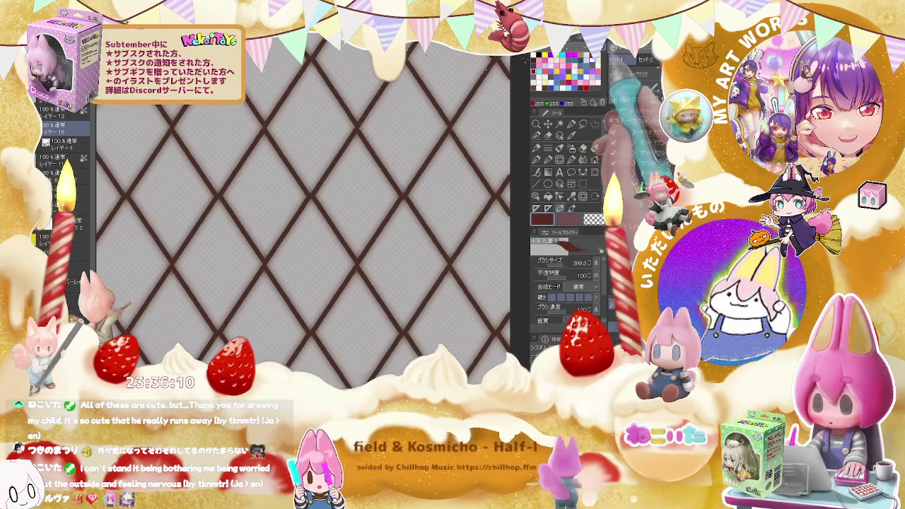
{"action": "key", "text": "alt+BackSpace"}
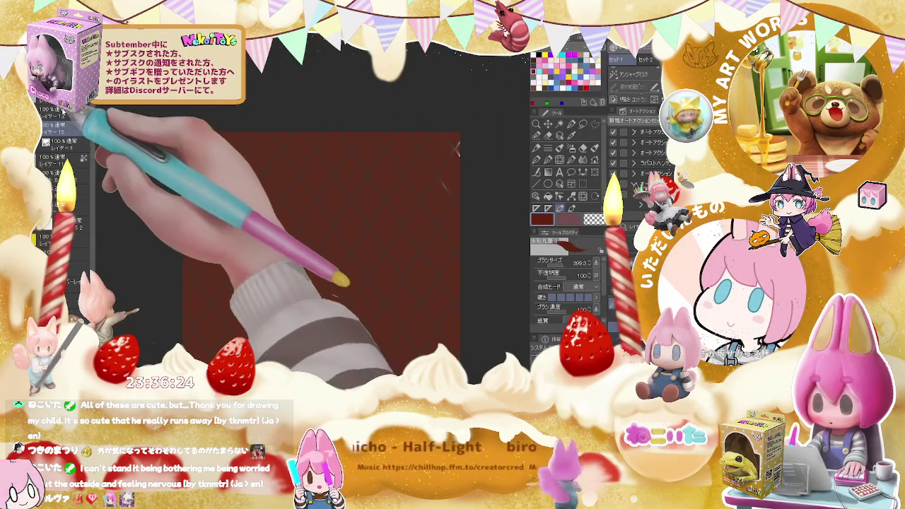
With the Move Layer tool, toggle the brown fill to check it and reveal the highlighted diamond lines
{"action": "key", "text": "ctrl+plus"}
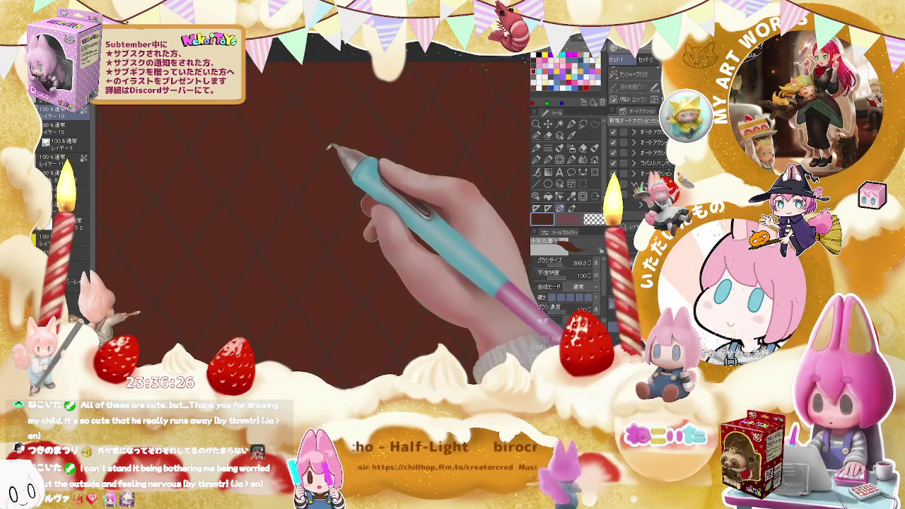
{"action": "key", "text": "ctrl+minus"}
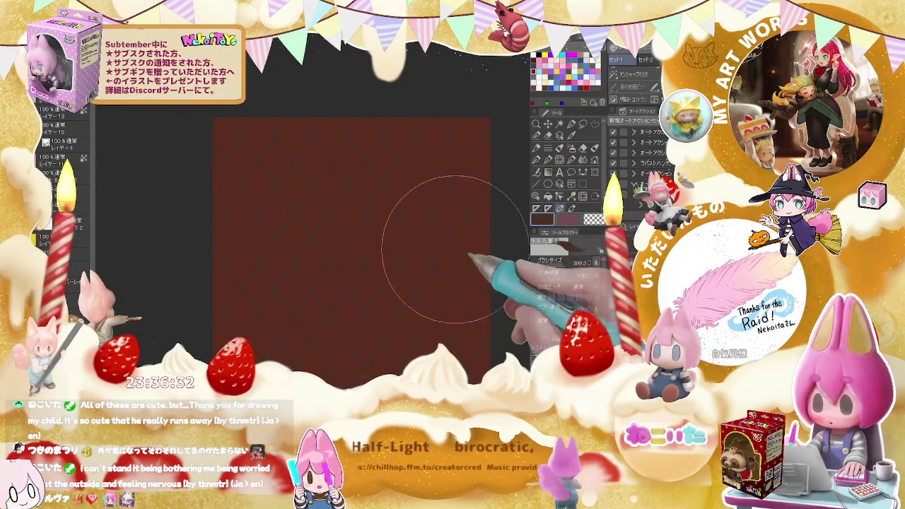
{"action": "scroll", "coordinate": [461, 283], "scroll_direction": "down", "scroll_amount": 5}
{"action": "scroll", "coordinate": [463, 298], "scroll_direction": "up", "scroll_amount": 5}
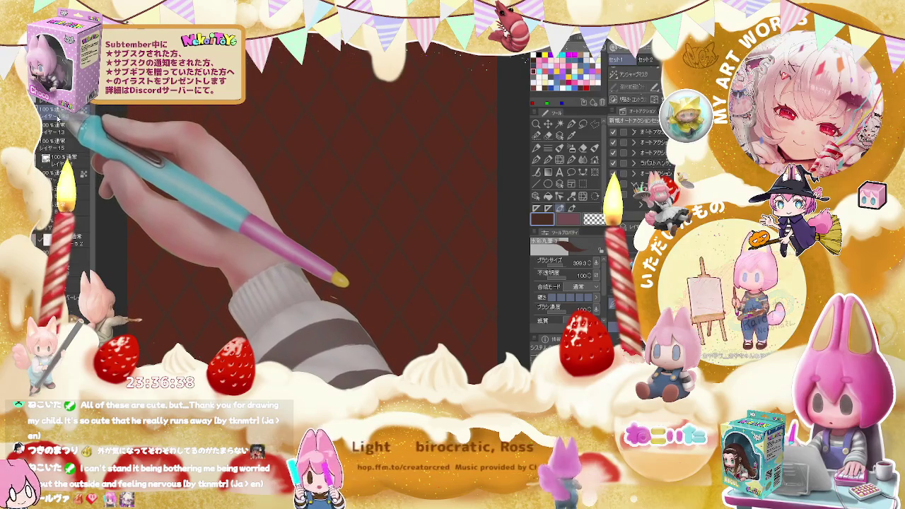
{"action": "left_click", "coordinate": [548, 125]}
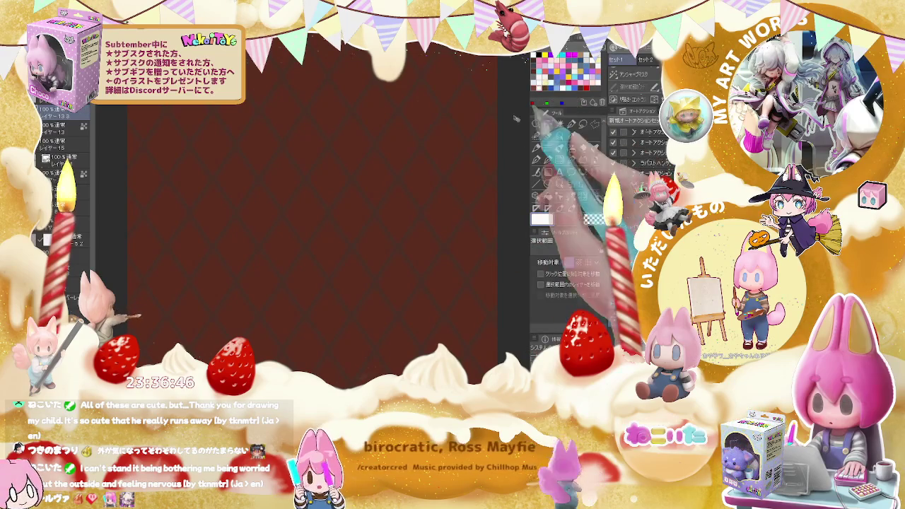
{"action": "key", "text": "ctrl+z"}
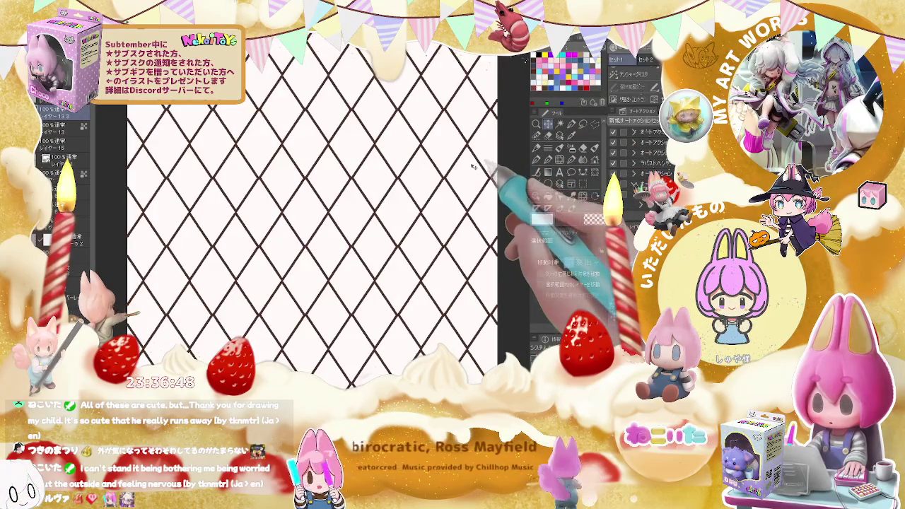
{"action": "key", "text": "ctrl+y"}
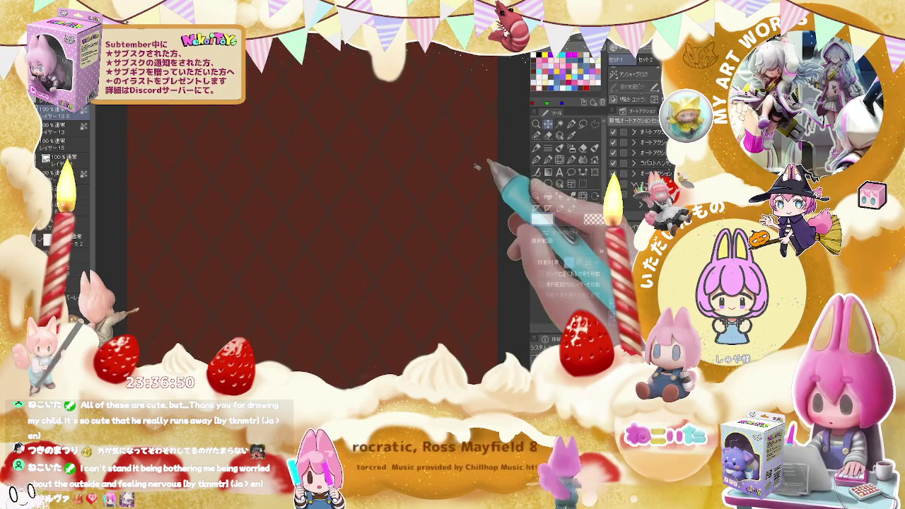
{"action": "key", "text": "ctrl+y"}
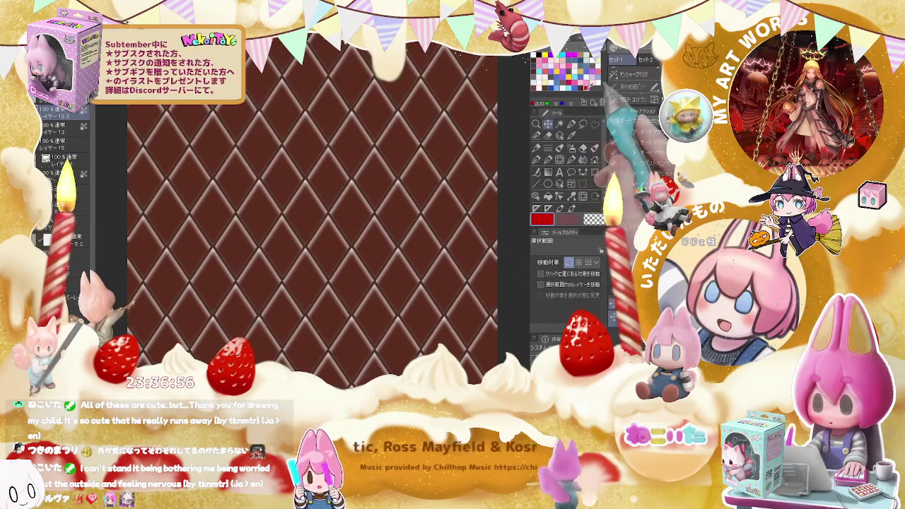
Recolour the lattice pattern red and shift it slightly right, then review it zoomed in and out
{"action": "left_click", "coordinate": [566, 89]}
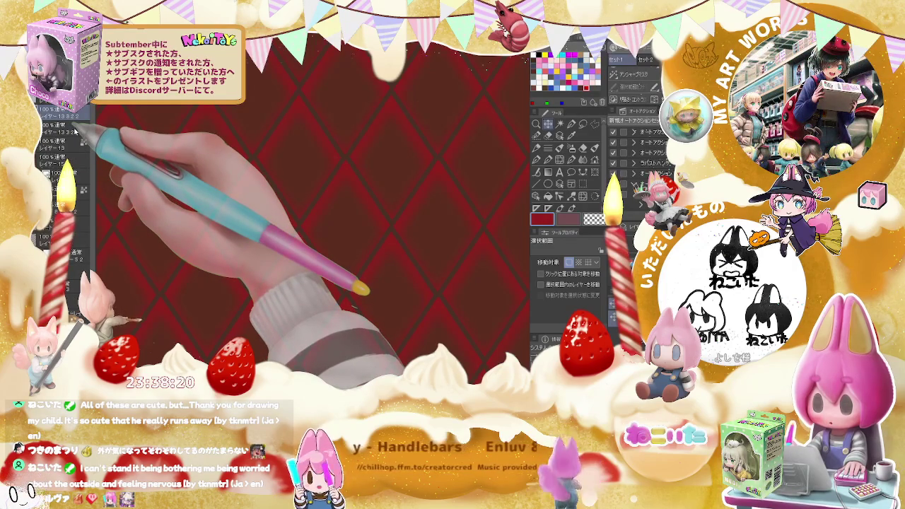
{"action": "left_click_drag", "start_coordinate": [283, 212], "coordinate": [311, 212]}
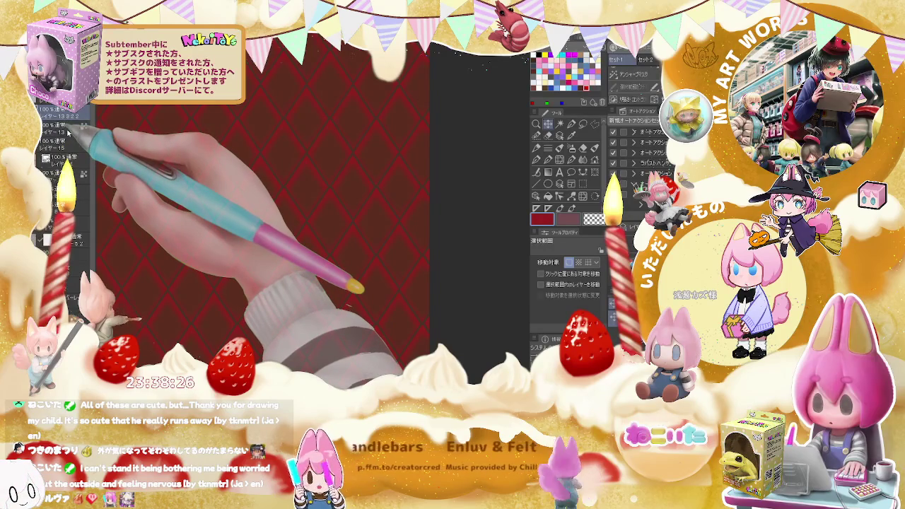
{"action": "key", "text": "ctrl+plus"}
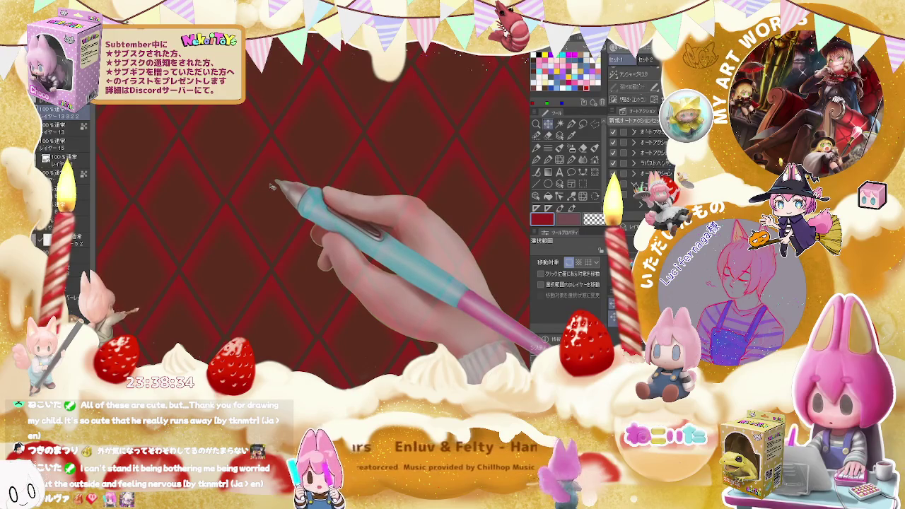
{"action": "key", "text": "ctrl+minus"}
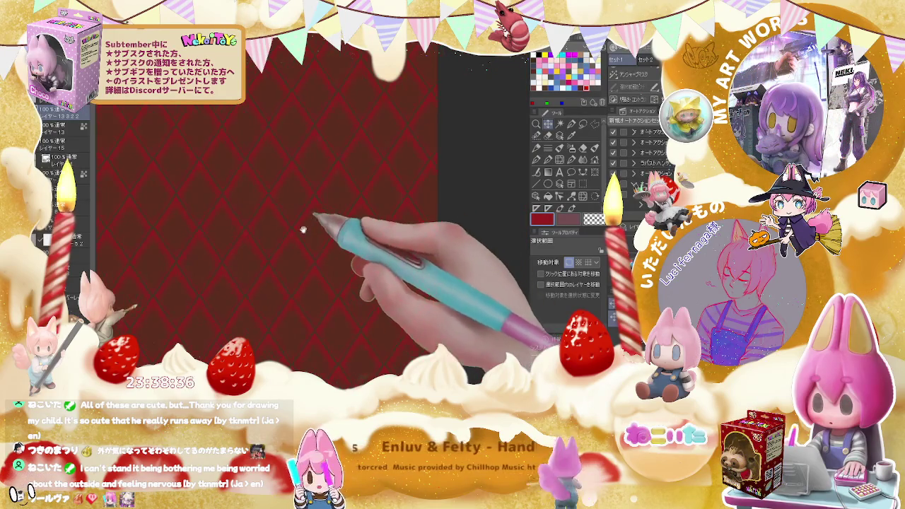
{"action": "left_click_drag", "start_coordinate": [302, 230], "coordinate": [297, 230]}
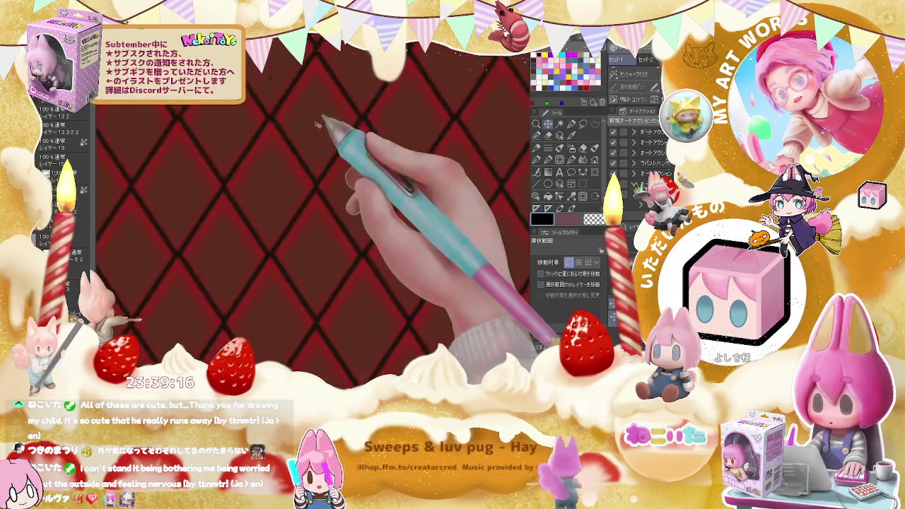
Hide the dark red fill behind the lattice while checking the pattern at several zoom levels
{"action": "key", "text": "ctrl+minus"}
{"action": "key", "text": "ctrl+minus"}
{"action": "key", "text": "ctrl+minus"}
{"action": "key", "text": "ctrl+minus"}
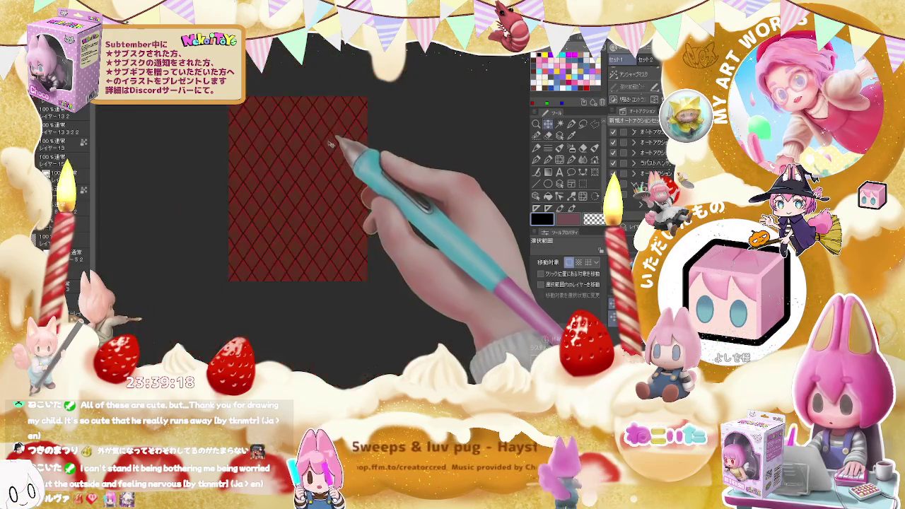
{"action": "key", "text": "ctrl+plus"}
{"action": "key", "text": "ctrl+plus"}
{"action": "key", "text": "ctrl+plus"}
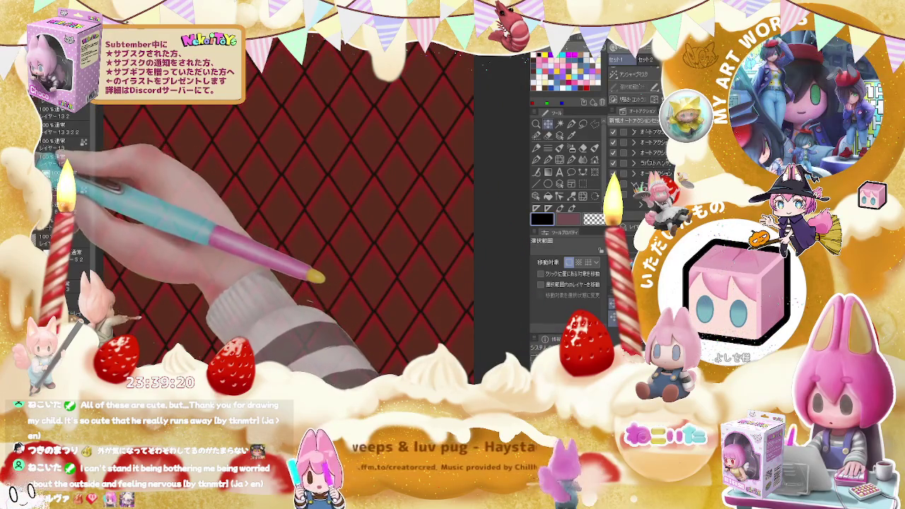
{"action": "key", "text": "Delete"}
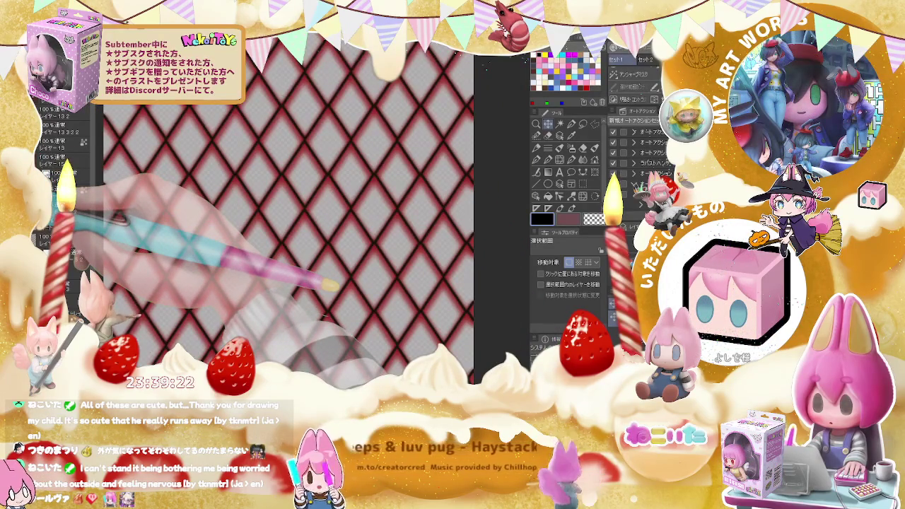
{"action": "key", "text": "ctrl+minus"}
{"action": "key", "text": "ctrl+minus"}
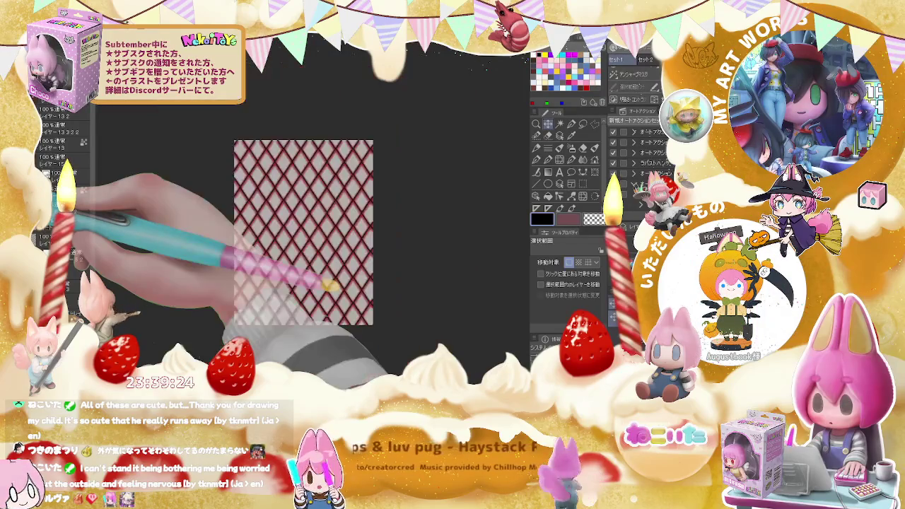
{"action": "key", "text": "ctrl+plus"}
{"action": "key", "text": "ctrl+plus"}
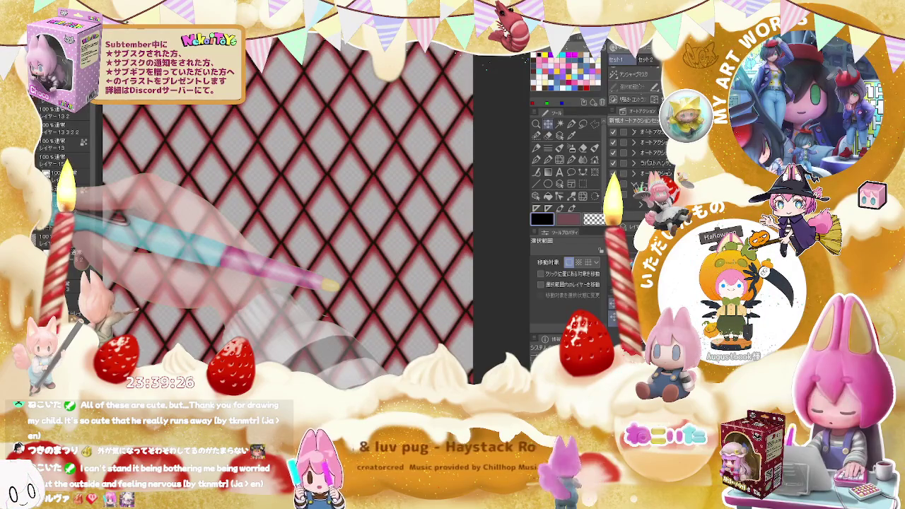
{"action": "key", "text": "ctrl+minus"}
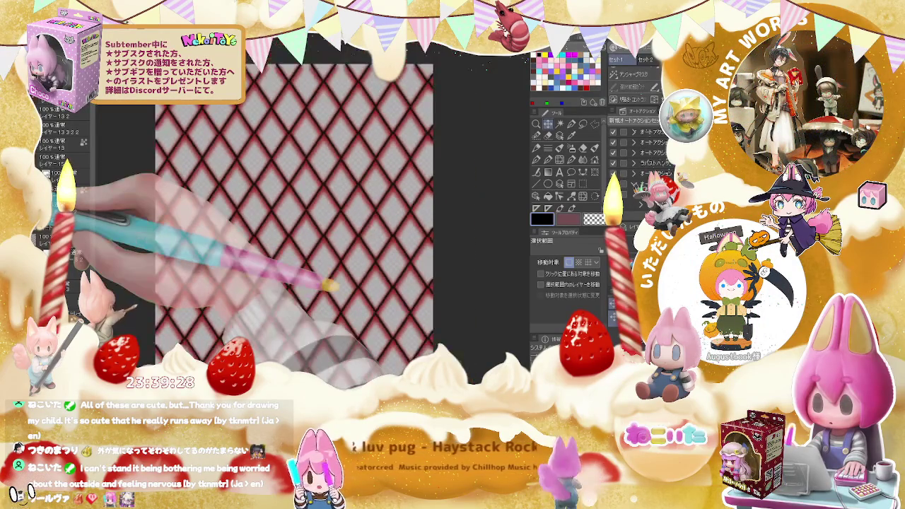
{"action": "key", "text": "ctrl+minus"}
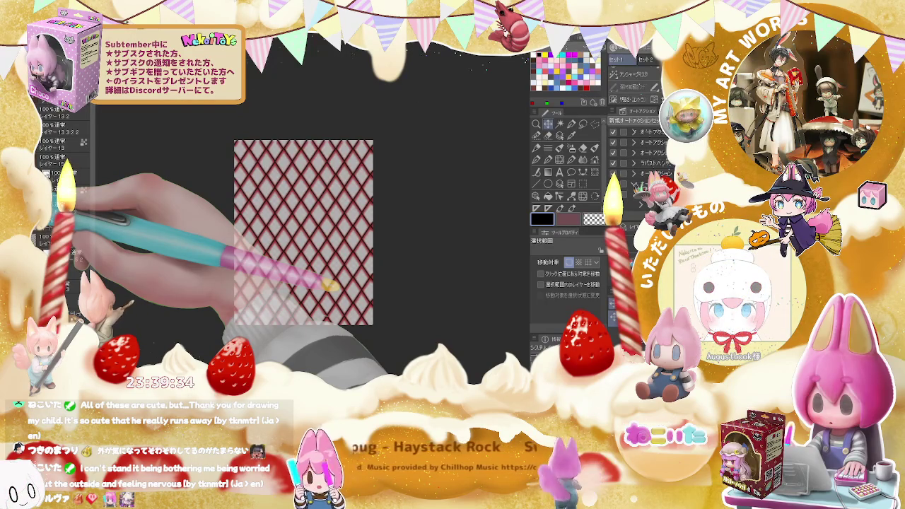
{"action": "key", "text": "ctrl+plus"}
{"action": "key", "text": "ctrl+plus"}
{"action": "key", "text": "ctrl+plus"}
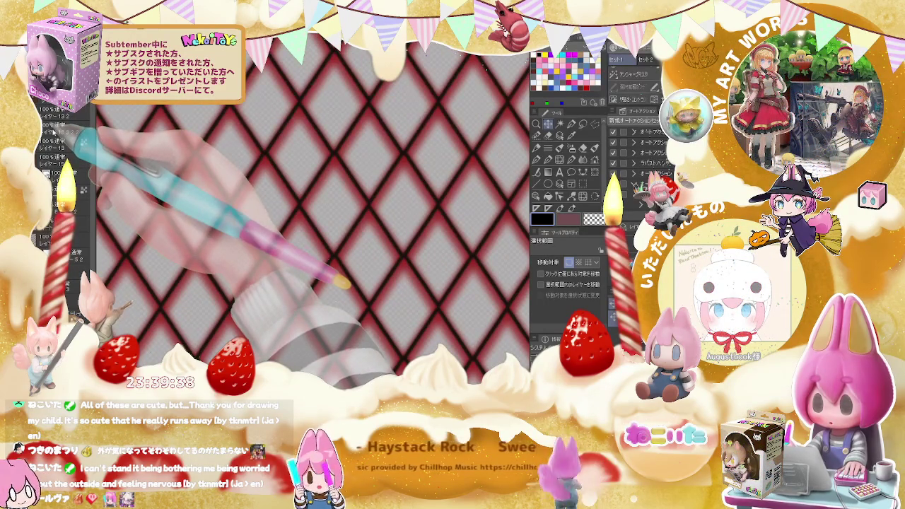
Duplicate the lattice layer, recolour the copy's lines white, and move it in the layer stack
{"action": "key", "text": "ctrl+v"}
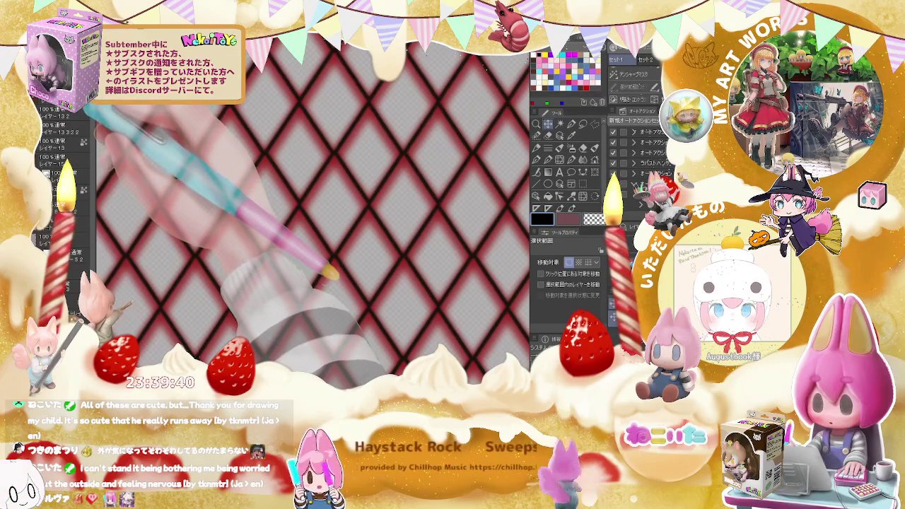
{"action": "key", "text": "ctrl+v"}
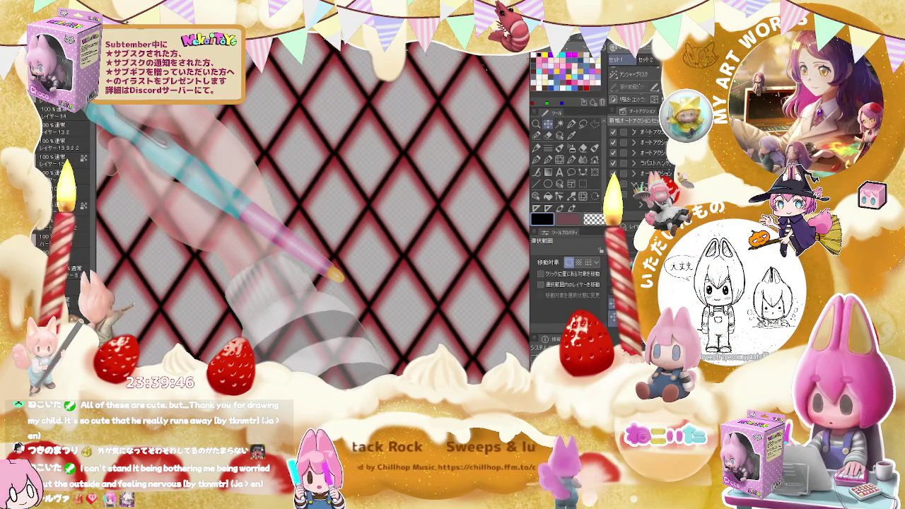
{"action": "left_click", "coordinate": [563, 88]}
{"action": "key", "text": "alt+BackSpace"}
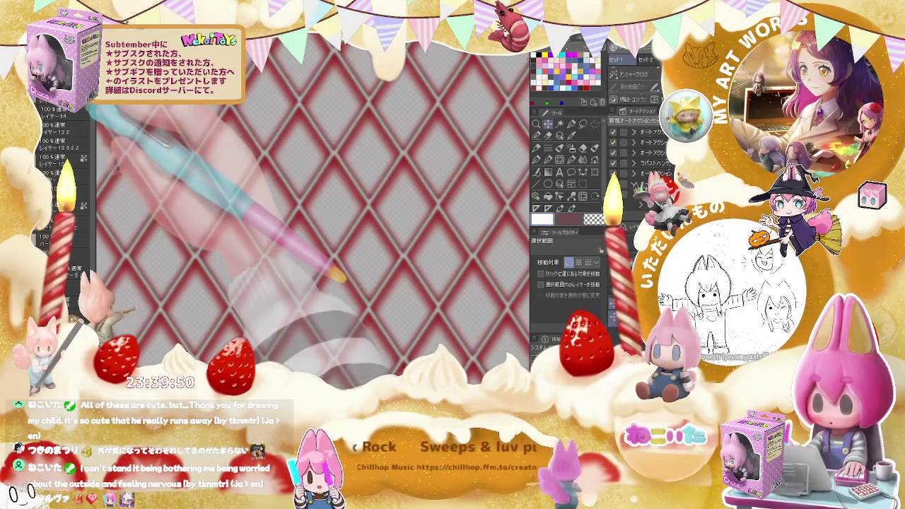
{"action": "left_click_drag", "start_coordinate": [71, 124], "coordinate": [72, 133]}
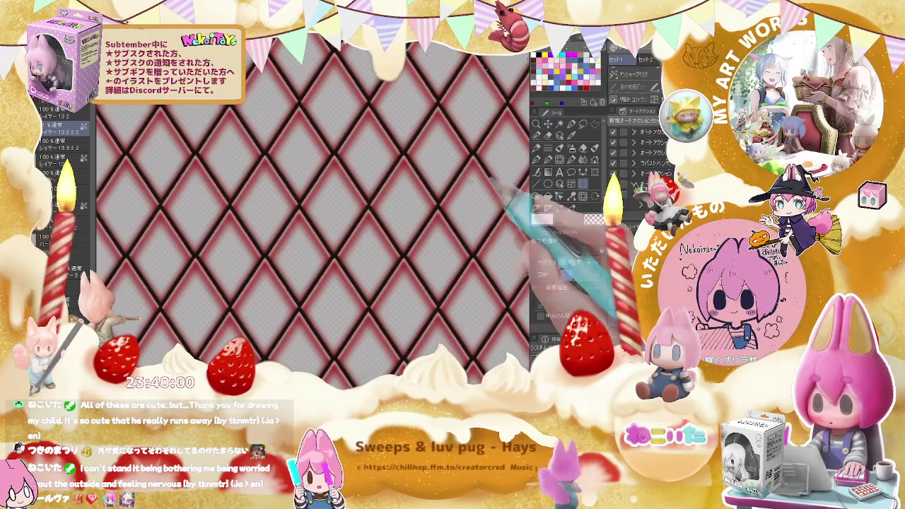
{"action": "key", "text": "ctrl+minus"}
{"action": "key", "text": "ctrl+minus"}
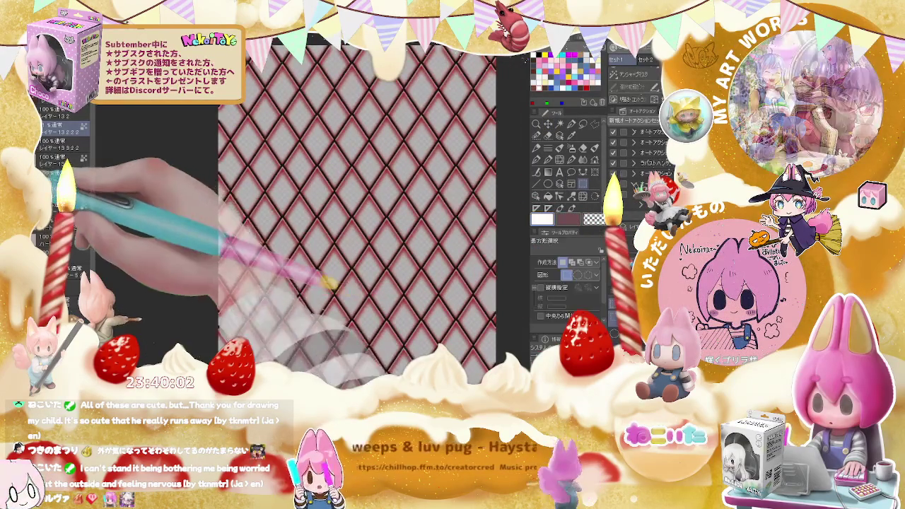
Fill the transparent diamonds dark red, then set up a near-black airbrush at size 55.2
{"action": "left_click", "coordinate": [329, 283]}
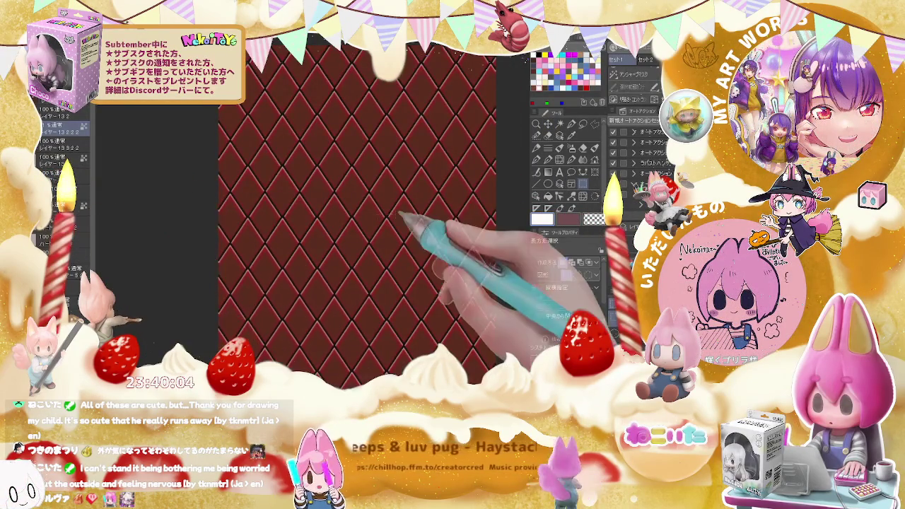
{"action": "key", "text": "ctrl+plus"}
{"action": "key", "text": "ctrl+plus"}
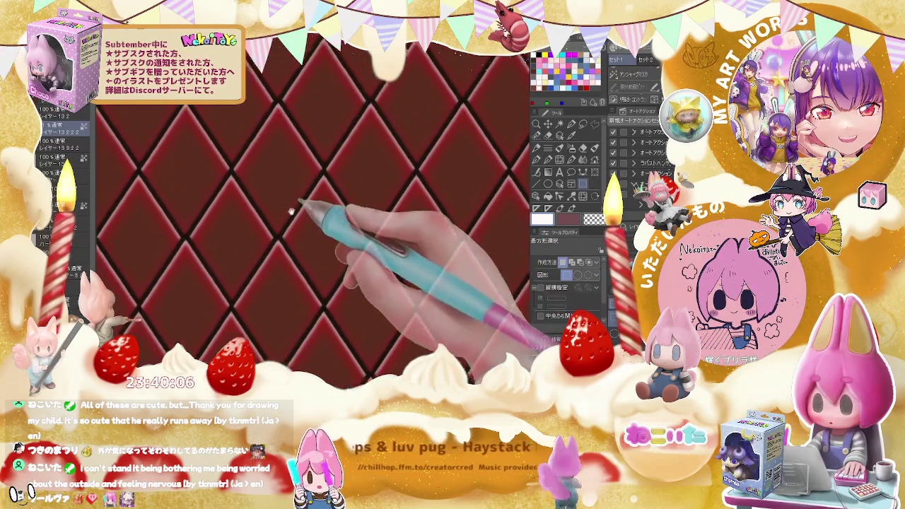
{"action": "key", "text": "b"}
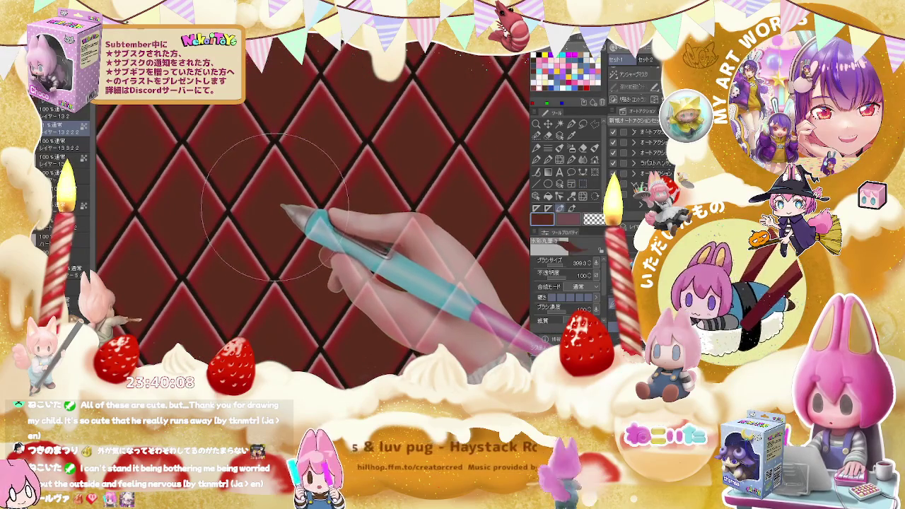
{"action": "left_click", "coordinate": [275, 201], "text": "alt"}
{"action": "left_click_drag", "start_coordinate": [282, 194], "coordinate": [276, 210]}
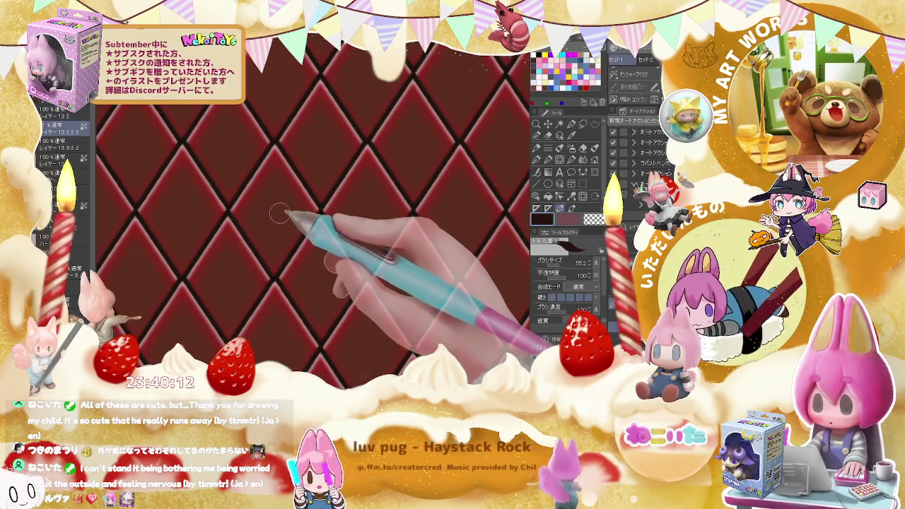
{"action": "scroll", "coordinate": [277, 212], "scroll_direction": "down", "scroll_amount": 3}
{"action": "scroll", "coordinate": [283, 215], "scroll_direction": "down", "scroll_amount": 3}
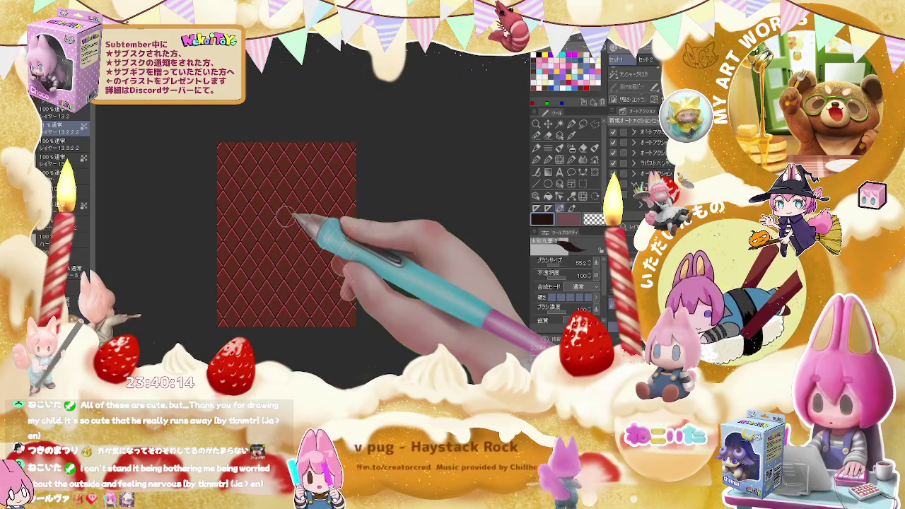
{"action": "scroll", "coordinate": [284, 215], "scroll_direction": "up", "scroll_amount": 3}
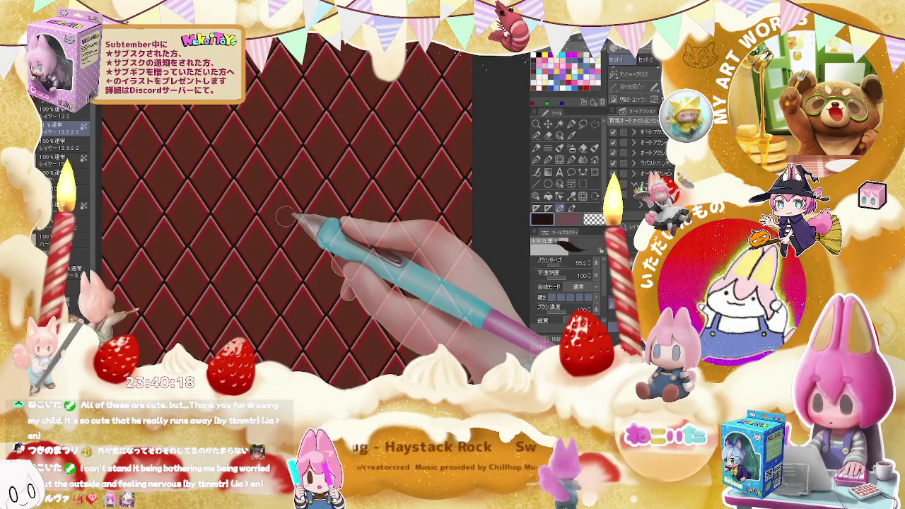
{"action": "scroll", "coordinate": [284, 216], "scroll_direction": "down", "scroll_amount": 3}
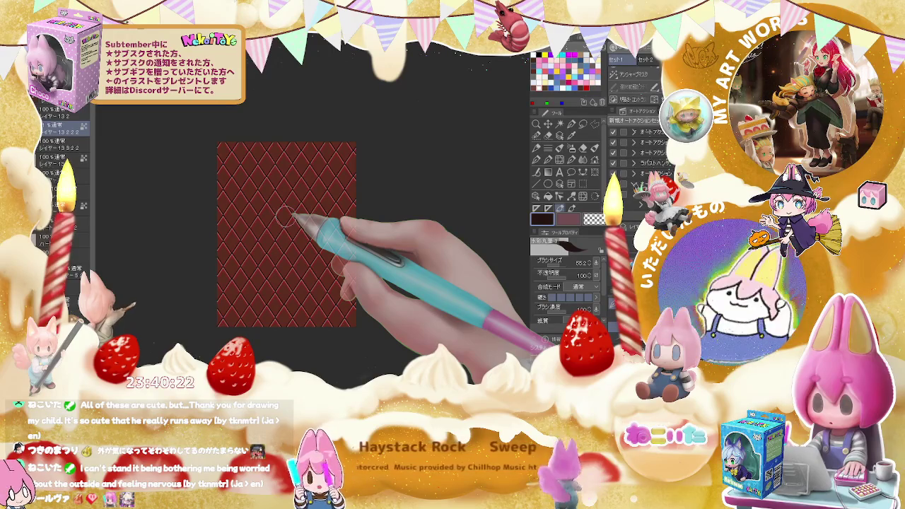
{"action": "scroll", "coordinate": [284, 217], "scroll_direction": "up", "scroll_amount": 3}
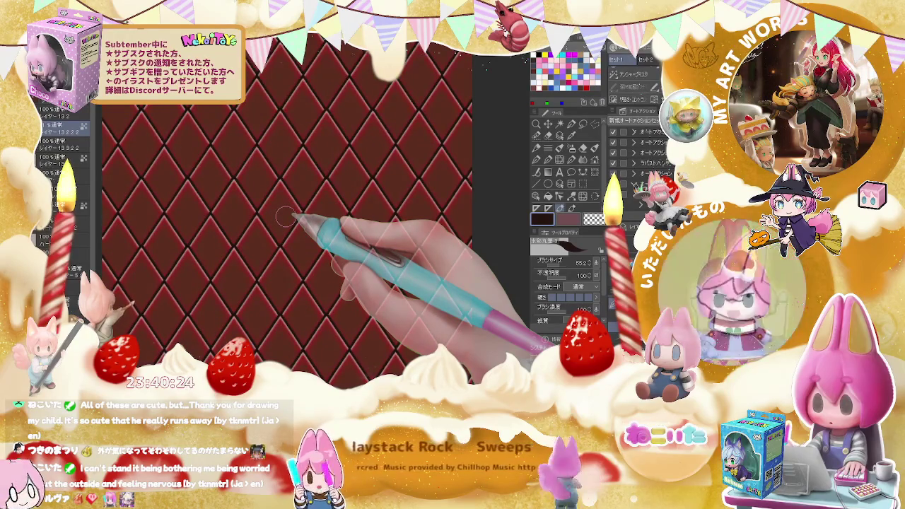
{"action": "scroll", "coordinate": [284, 217], "scroll_direction": "up", "scroll_amount": 2}
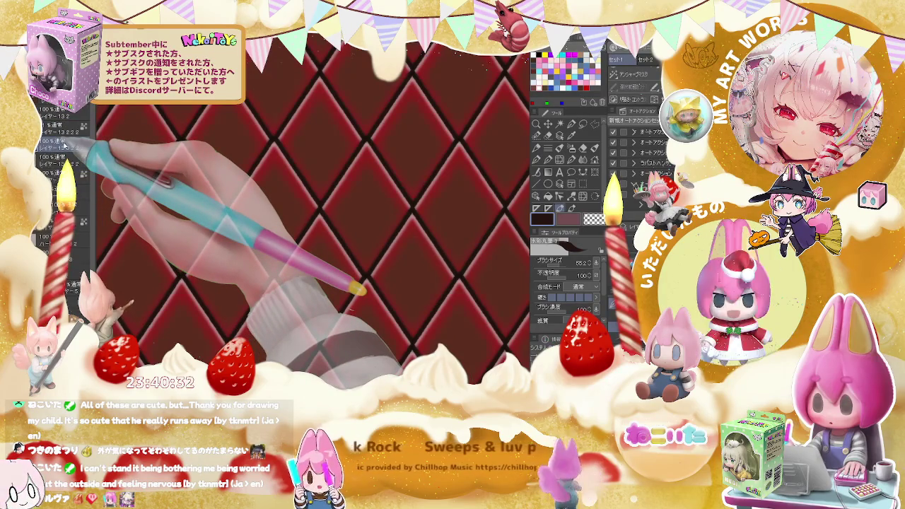
{"action": "left_click", "coordinate": [548, 124]}
{"action": "mouse_move", "coordinate": [379, 180]}
{"action": "left_mouse_down"}
{"action": "mouse_move", "coordinate": [392, 268]}
{"action": "mouse_move", "coordinate": [389, 260]}
{"action": "mouse_move", "coordinate": [382, 274]}
{"action": "left_mouse_up"}
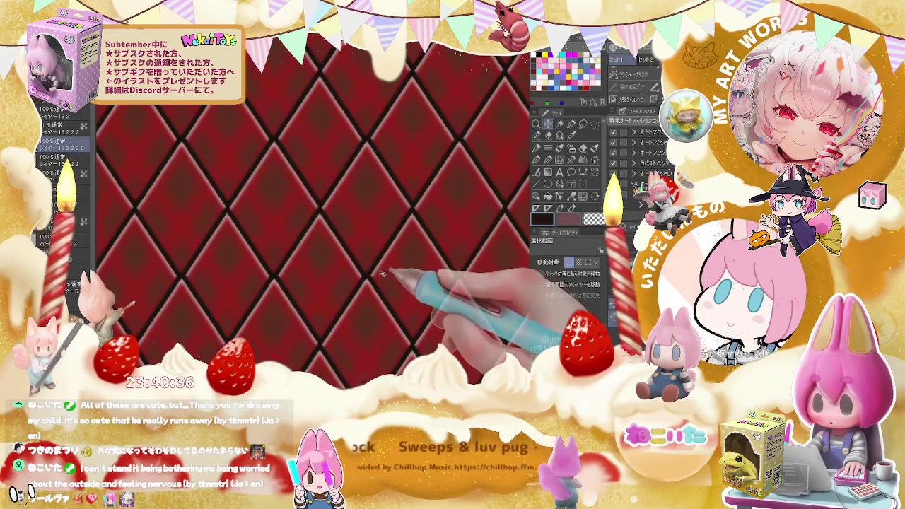
{"action": "key", "text": "ctrl+minus"}
{"action": "key", "text": "ctrl+minus"}
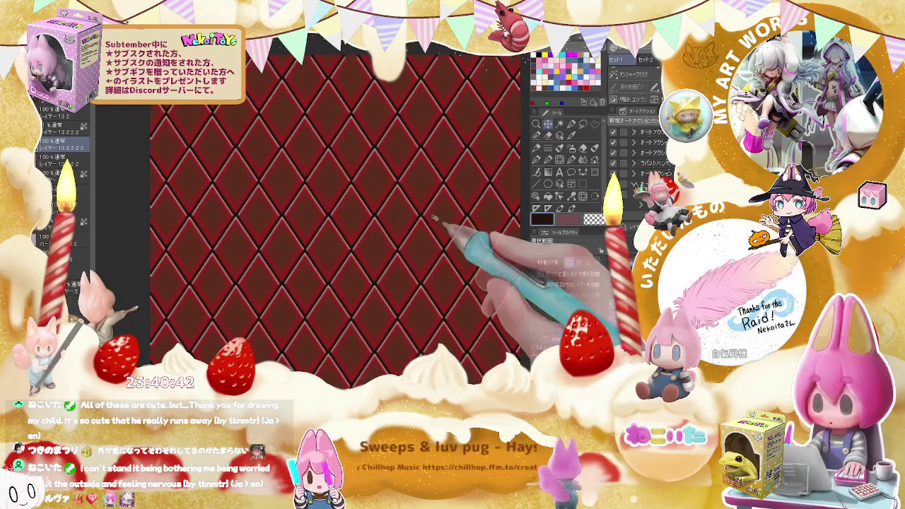
{"action": "key", "text": "ctrl+plus"}
{"action": "key", "text": "ctrl+plus"}
{"action": "key", "text": "ctrl+plus"}
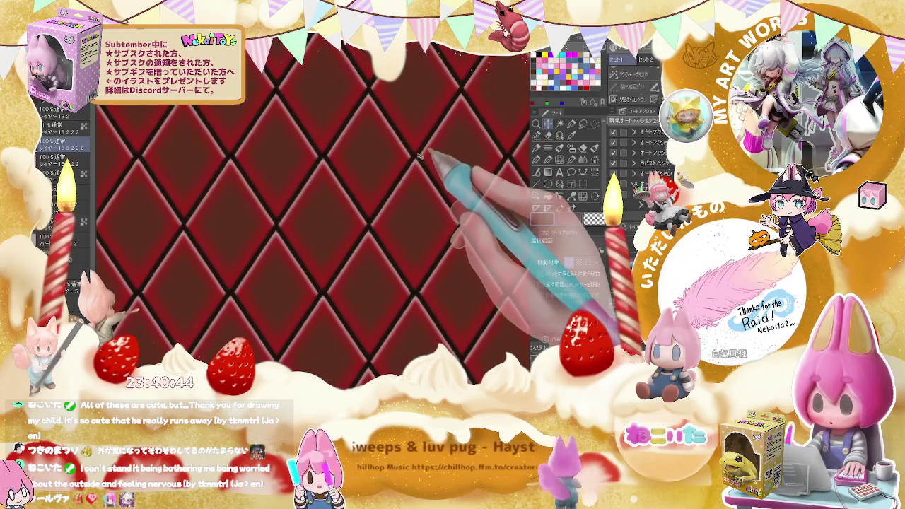
{"action": "key", "text": "b"}
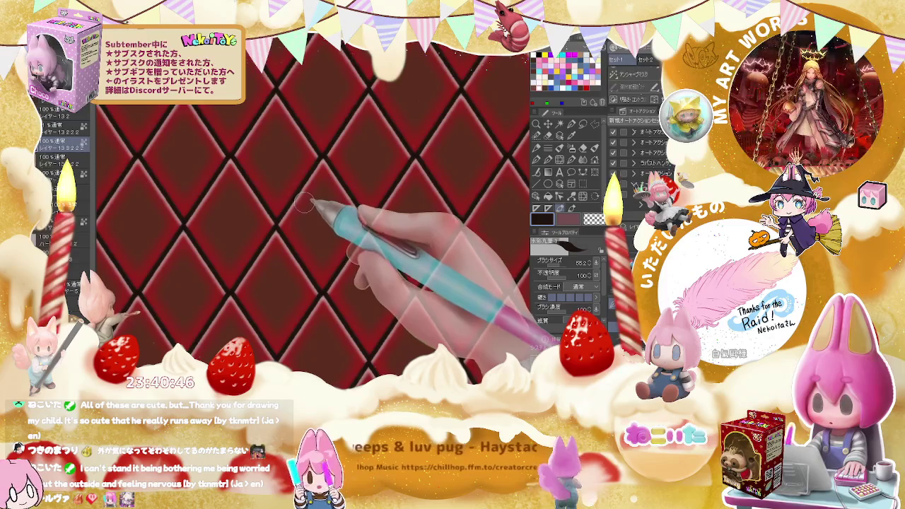
{"action": "key", "text": "ctrl+z"}
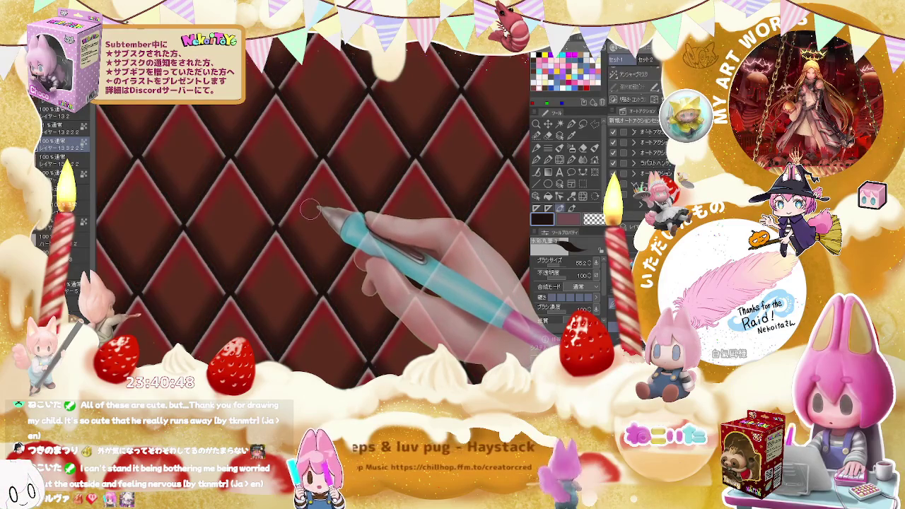
{"action": "left_click", "coordinate": [68, 160]}
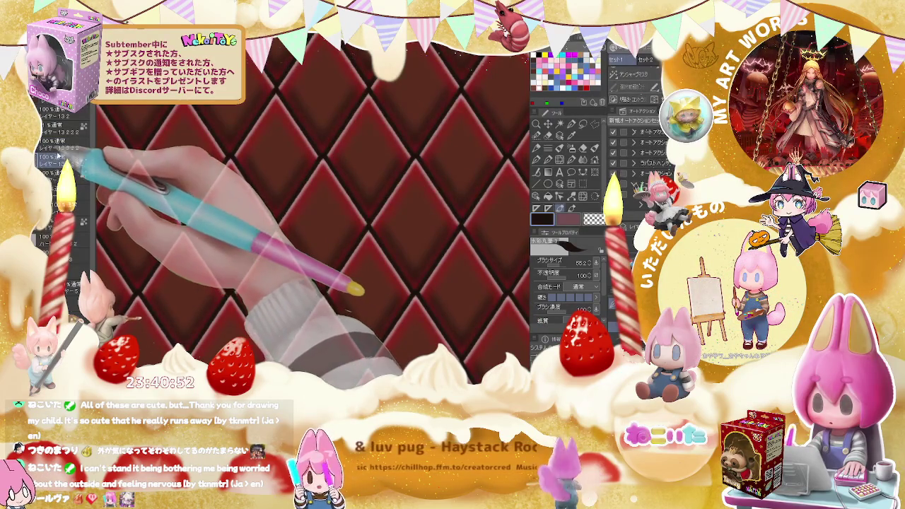
{"action": "left_click", "coordinate": [67, 141]}
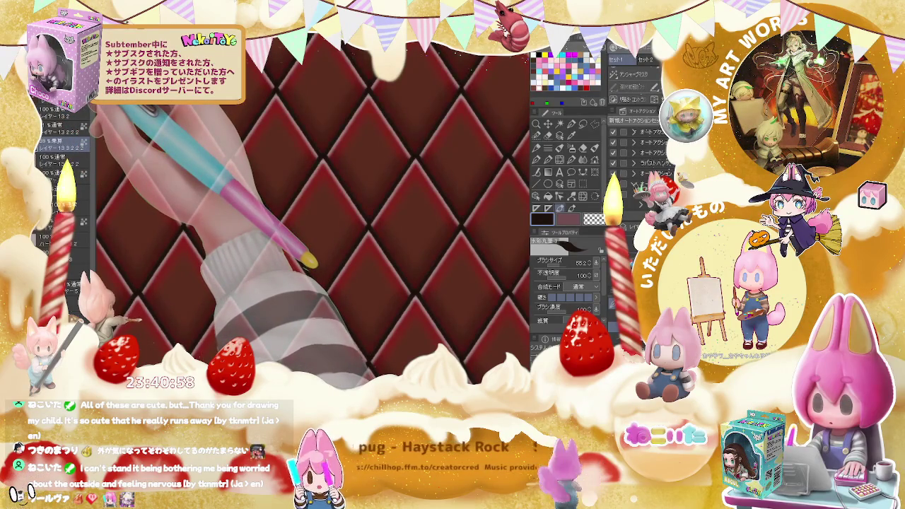
{"action": "key", "text": "ctrl+0"}
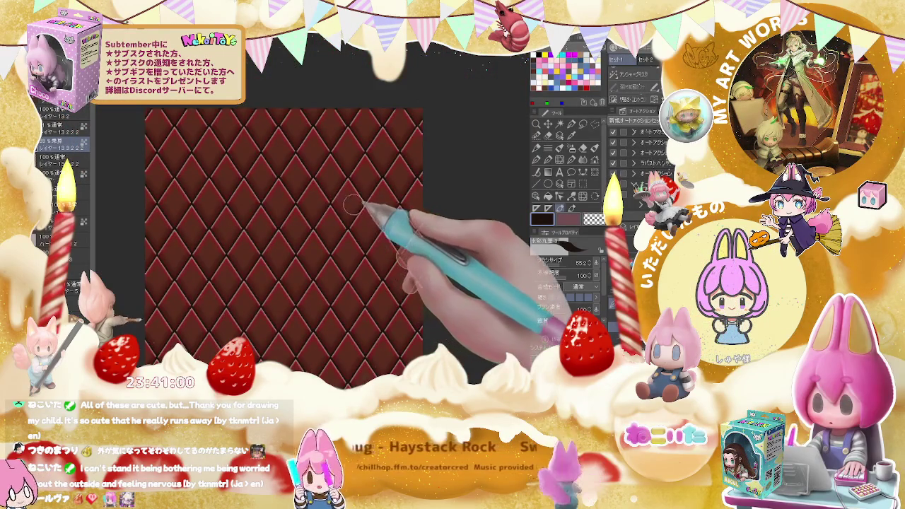
{"action": "left_click_drag", "start_coordinate": [352, 215], "coordinate": [344, 236]}
{"action": "scroll", "coordinate": [347, 236], "scroll_direction": "down", "scroll_amount": 2}
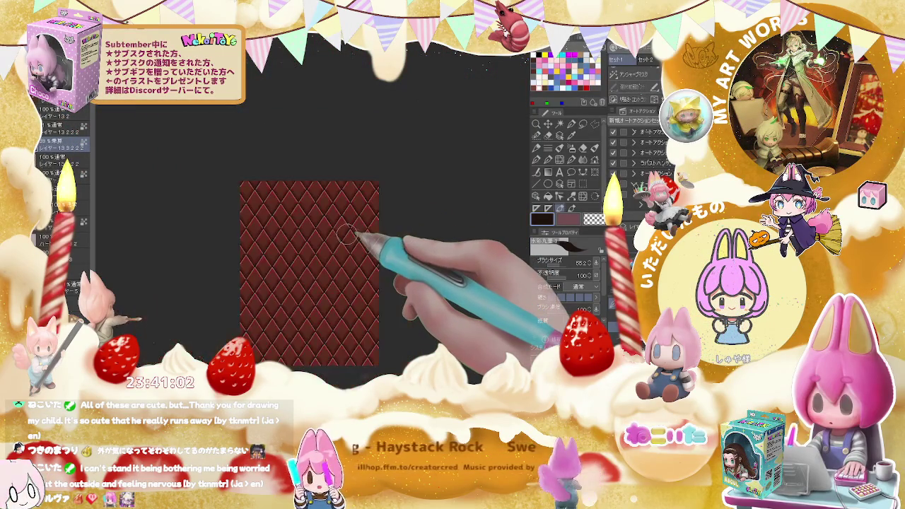
{"action": "scroll", "coordinate": [345, 231], "scroll_direction": "up", "scroll_amount": 4}
{"action": "scroll", "coordinate": [344, 232], "scroll_direction": "up", "scroll_amount": 1}
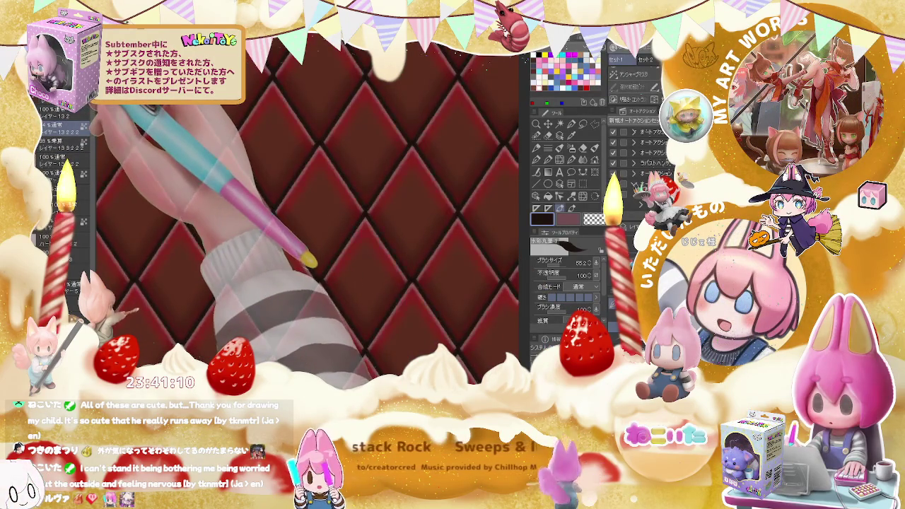
{"action": "key", "text": "ctrl+minus"}
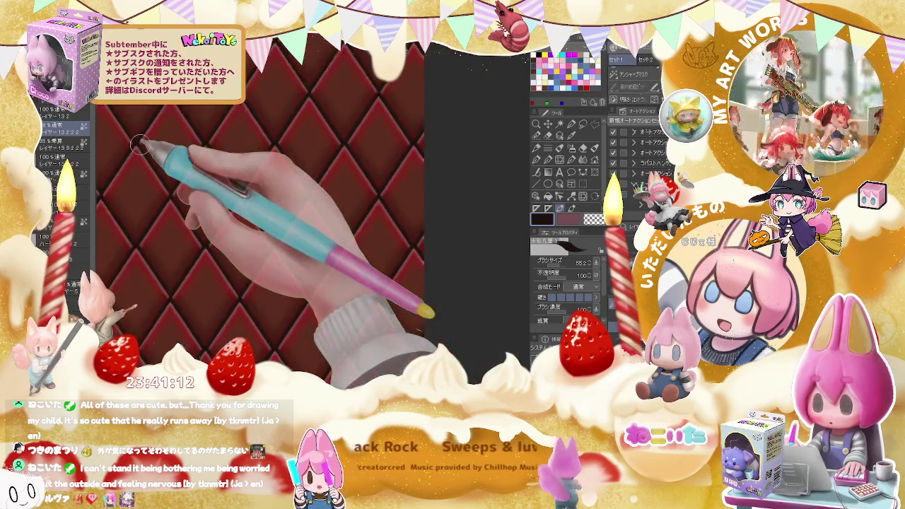
{"action": "key", "text": "ctrl+minus"}
{"action": "key", "text": "ctrl+minus"}
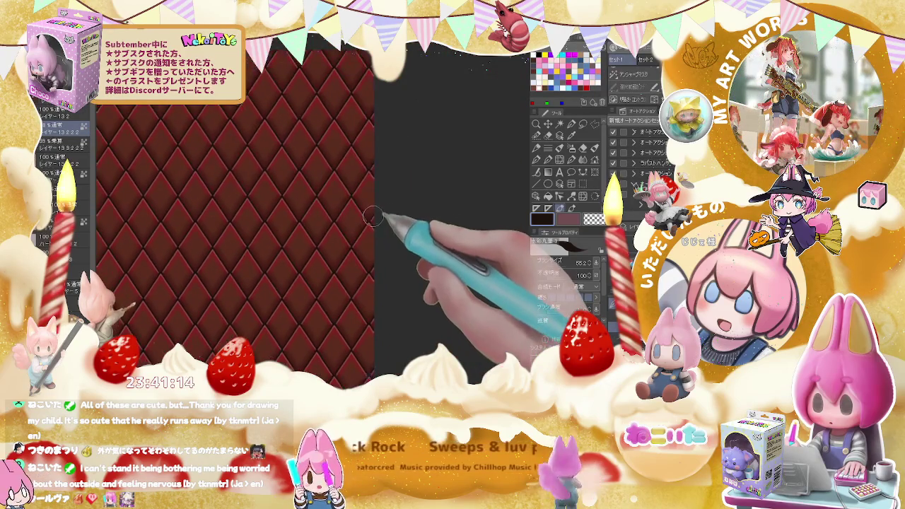
{"action": "key", "text": "ctrl+minus"}
{"action": "key", "text": "ctrl+plus"}
{"action": "key", "text": "ctrl+plus"}
{"action": "key", "text": "ctrl+plus"}
{"action": "key", "text": "ctrl+plus"}
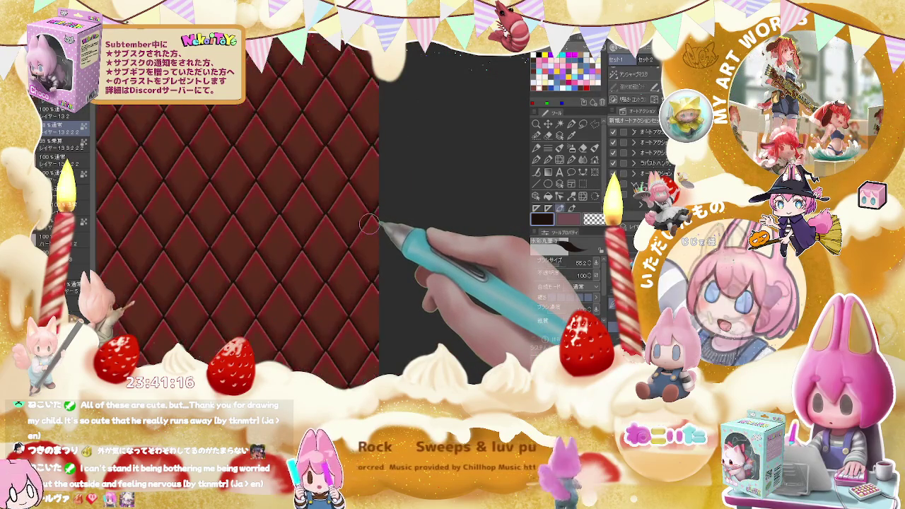
{"action": "key", "text": "ctrl+plus"}
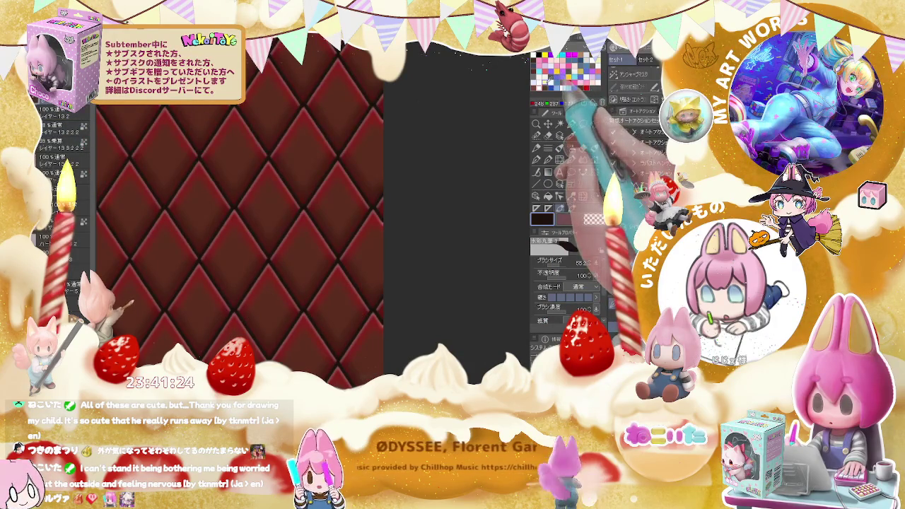
Pick tan from the colour set and recolour the diamond outlines gold
{"action": "left_click", "coordinate": [587, 78]}
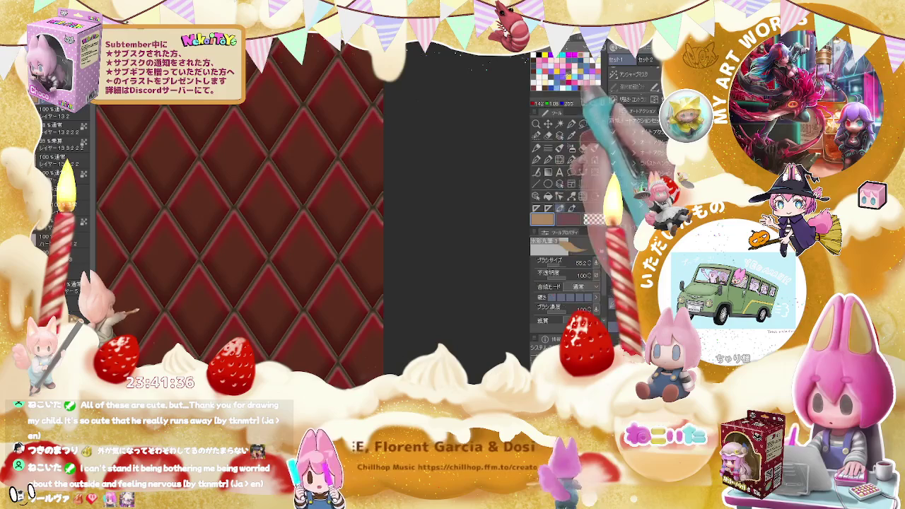
{"action": "left_click", "coordinate": [615, 134]}
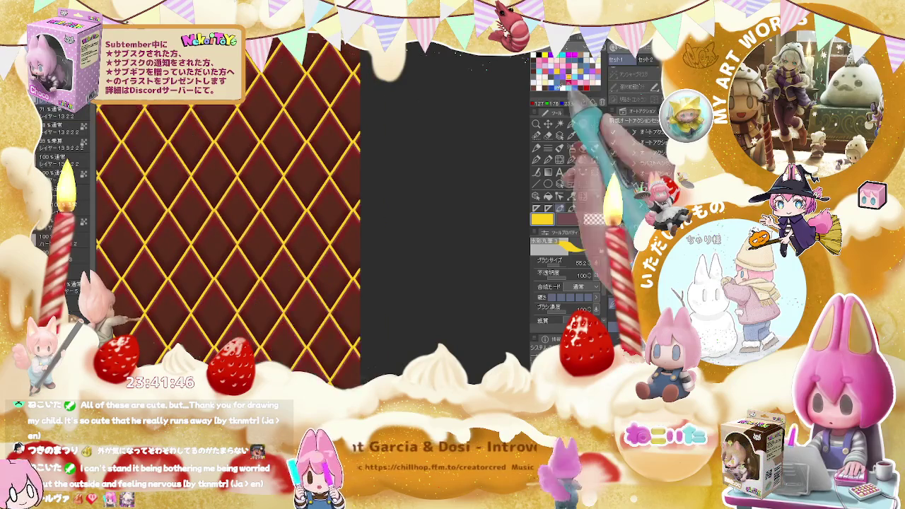
{"action": "left_click", "coordinate": [545, 84]}
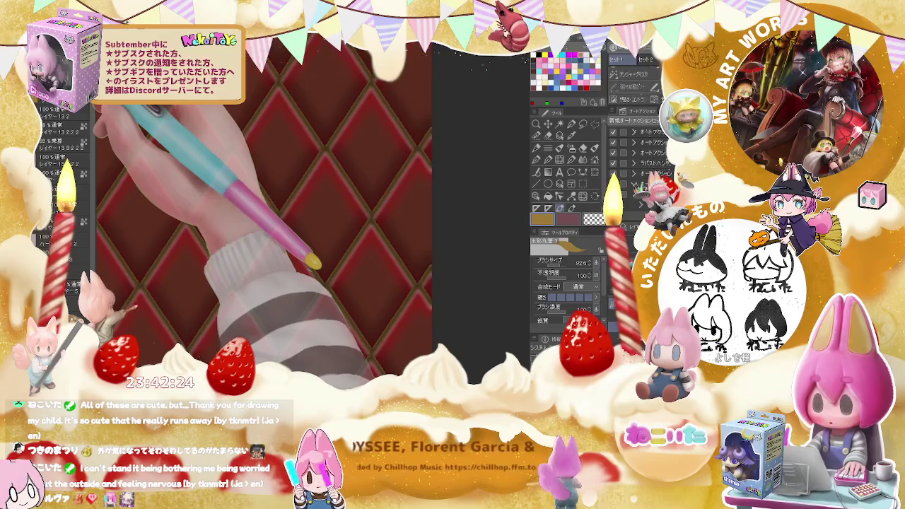
Choose red from the colour set for the quilted diamonds
{"action": "scroll", "coordinate": [332, 169], "scroll_direction": "down", "scroll_amount": 1}
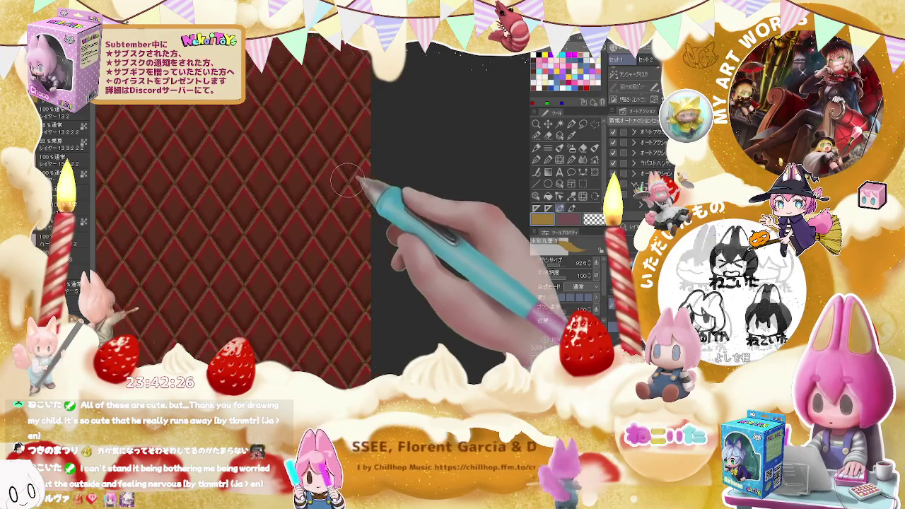
{"action": "scroll", "coordinate": [332, 191], "scroll_direction": "down", "scroll_amount": 1}
{"action": "scroll", "coordinate": [332, 212], "scroll_direction": "down", "scroll_amount": 1}
{"action": "scroll", "coordinate": [332, 222], "scroll_direction": "down", "scroll_amount": 1}
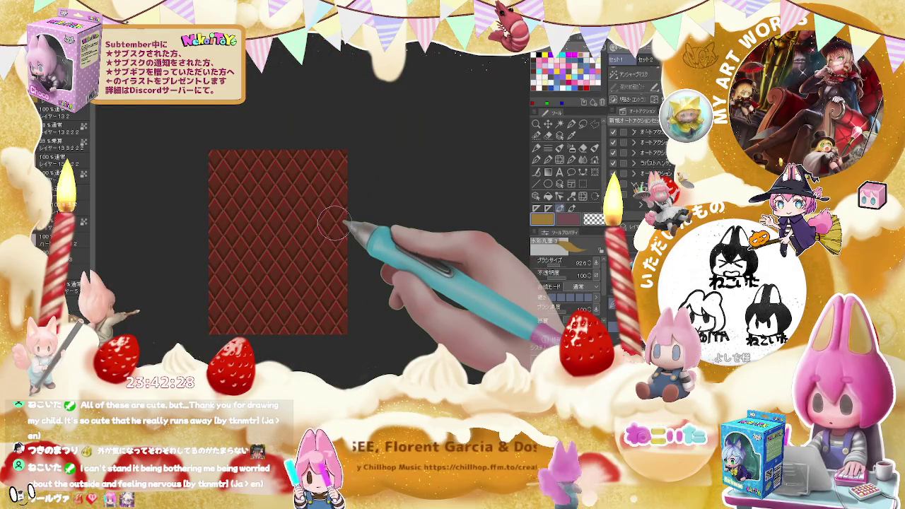
{"action": "scroll", "coordinate": [332, 224], "scroll_direction": "up", "scroll_amount": 2}
{"action": "scroll", "coordinate": [333, 222], "scroll_direction": "up", "scroll_amount": 2}
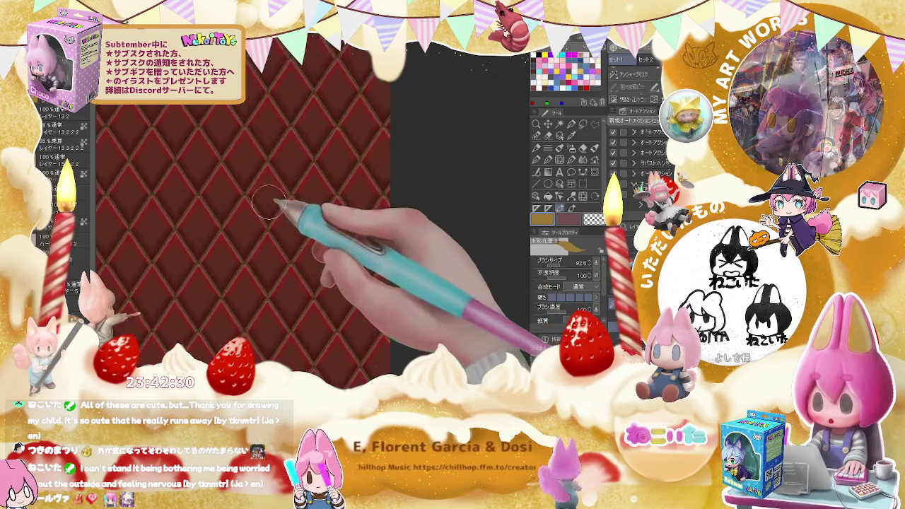
{"action": "scroll", "coordinate": [267, 190], "scroll_direction": "up", "scroll_amount": 1}
{"action": "scroll", "coordinate": [269, 188], "scroll_direction": "up", "scroll_amount": 1}
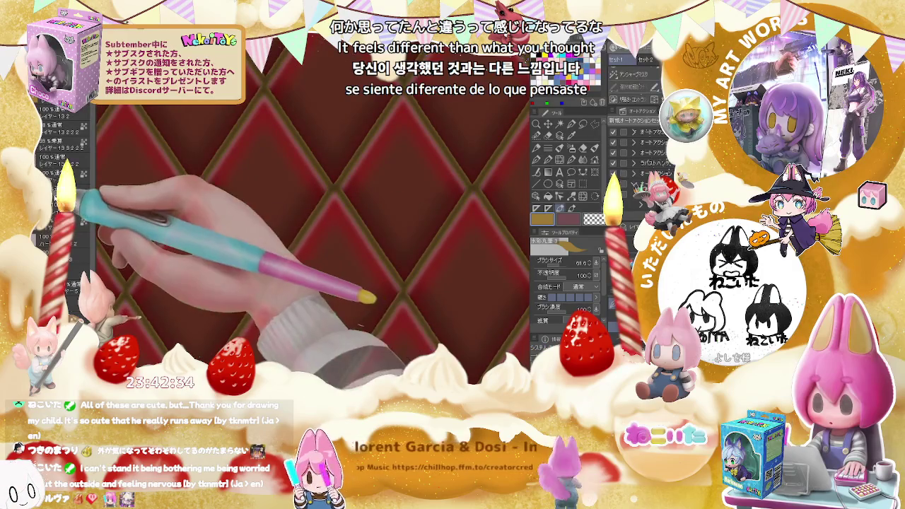
{"action": "left_click", "coordinate": [595, 81]}
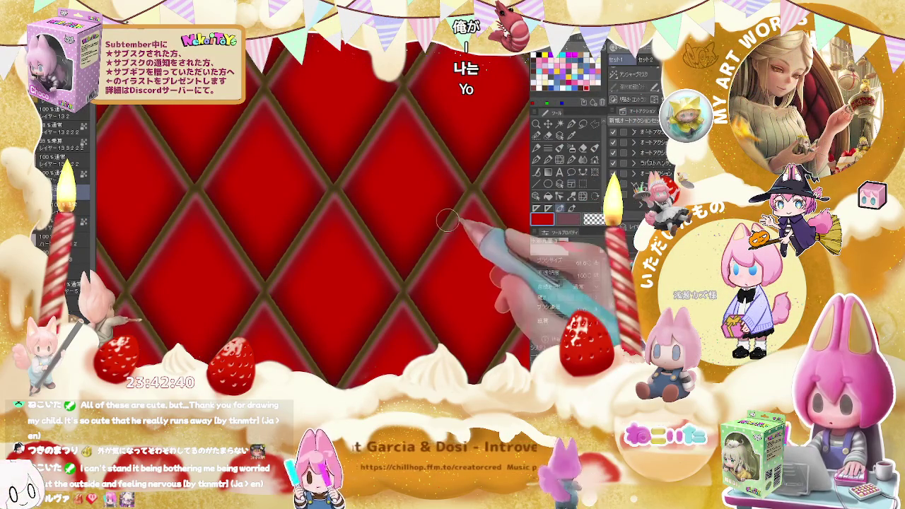
Pick the brown of the seam lines and enlarge the brush two steps
{"action": "scroll", "coordinate": [483, 236], "scroll_direction": "down", "scroll_amount": 2}
{"action": "scroll", "coordinate": [483, 236], "scroll_direction": "down", "scroll_amount": 2}
{"action": "scroll", "coordinate": [484, 236], "scroll_direction": "down", "scroll_amount": 2}
{"action": "scroll", "coordinate": [483, 236], "scroll_direction": "up", "scroll_amount": 3}
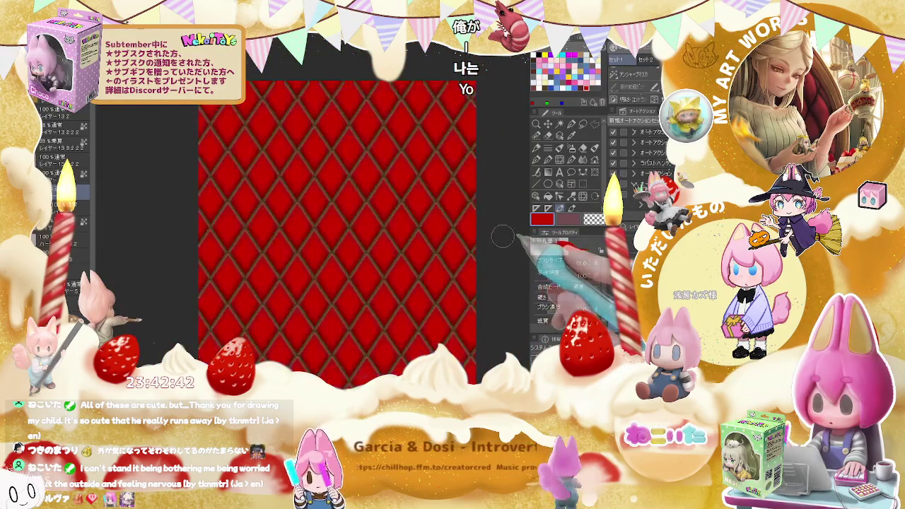
{"action": "scroll", "coordinate": [484, 236], "scroll_direction": "up", "scroll_amount": 3}
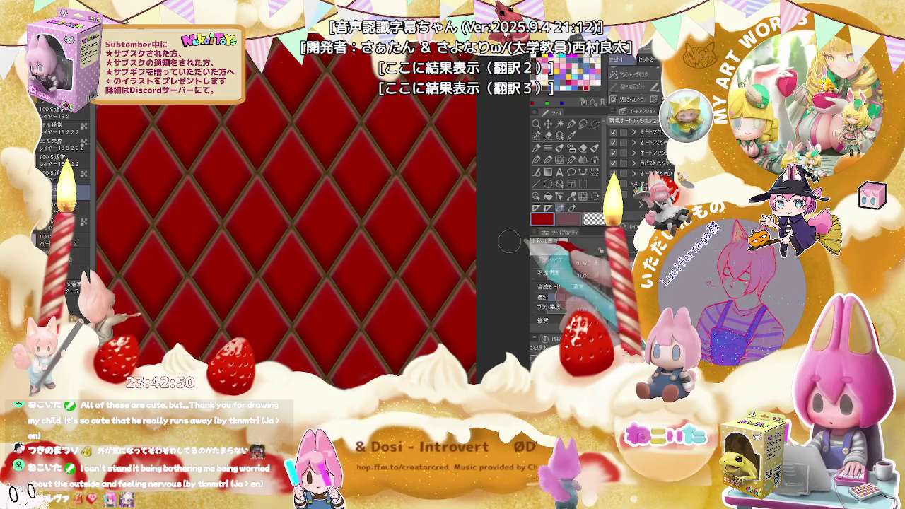
{"action": "scroll", "coordinate": [510, 243], "scroll_direction": "up", "scroll_amount": 1}
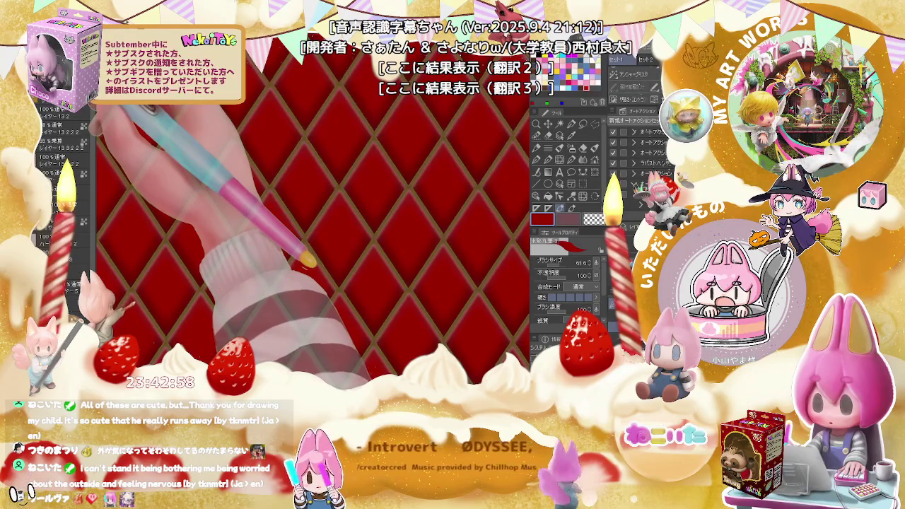
{"action": "scroll", "coordinate": [295, 224], "scroll_direction": "down", "scroll_amount": 2}
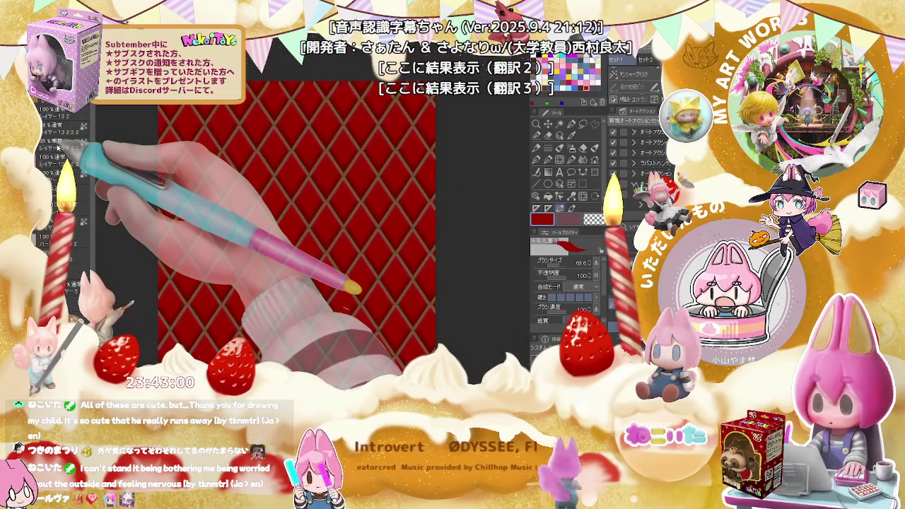
{"action": "left_click_drag", "start_coordinate": [352, 289], "coordinate": [315, 226]}
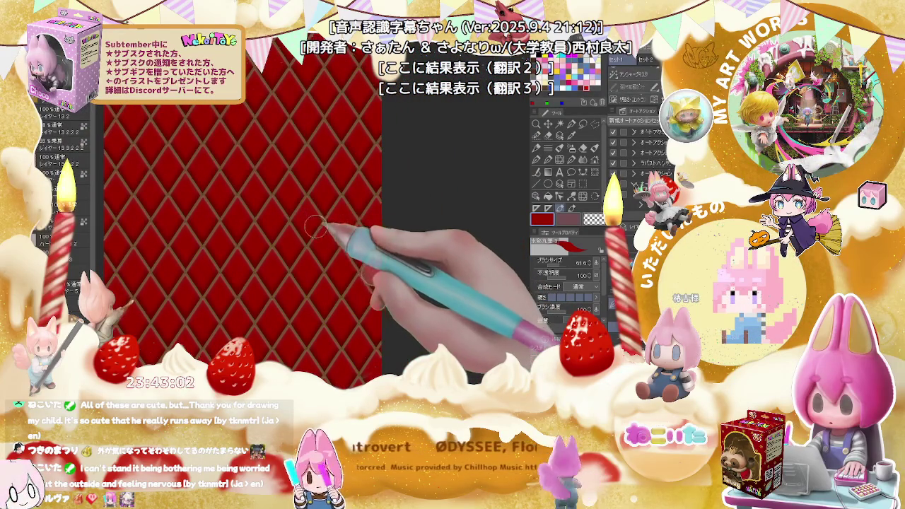
{"action": "scroll", "coordinate": [316, 226], "scroll_direction": "down", "scroll_amount": 3}
{"action": "scroll", "coordinate": [322, 252], "scroll_direction": "up", "scroll_amount": 3}
{"action": "scroll", "coordinate": [307, 188], "scroll_direction": "up", "scroll_amount": 3}
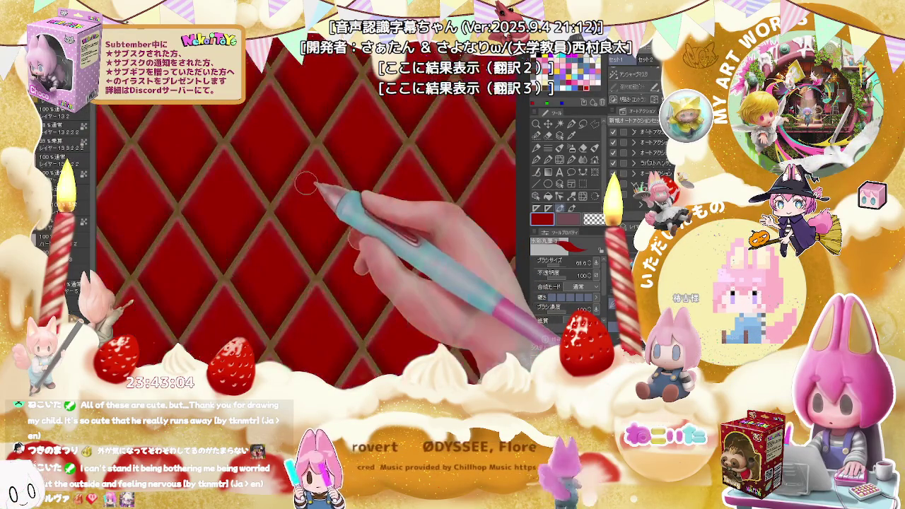
{"action": "left_click", "coordinate": [320, 145], "text": "alt"}
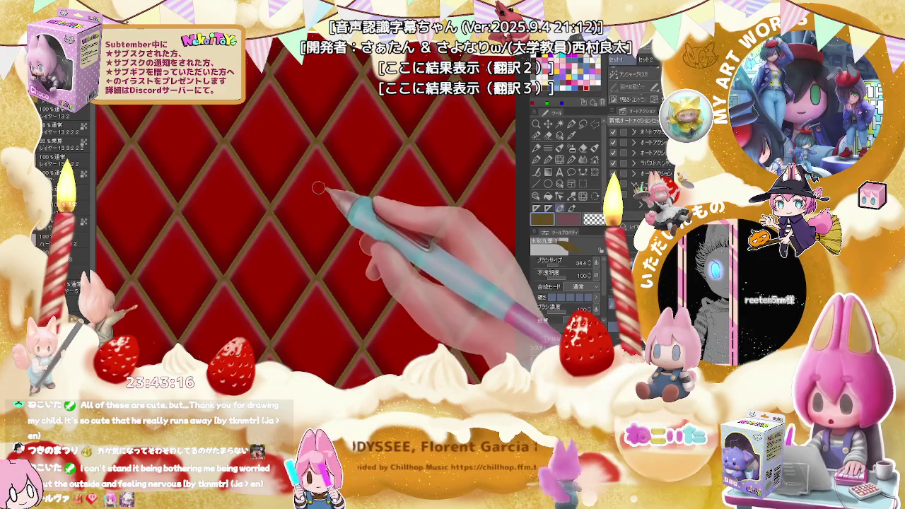
{"action": "scroll", "coordinate": [318, 142], "scroll_direction": "up", "scroll_amount": 2}
{"action": "key", "text": "bracketright"}
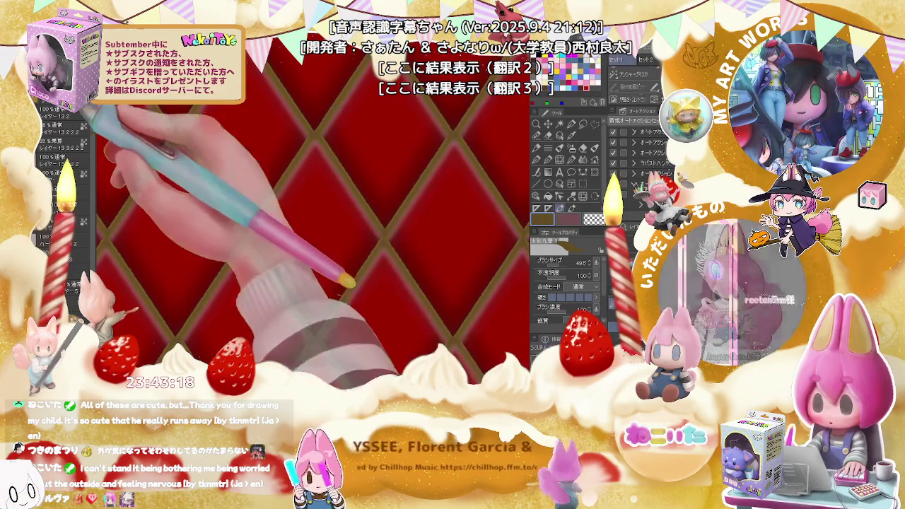
{"action": "key", "text": "bracketright"}
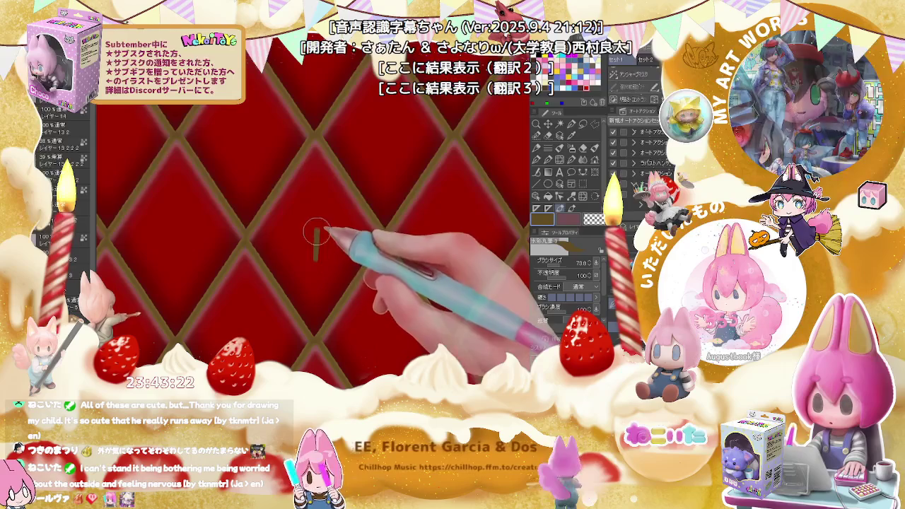
Paint a small brown fleur-de-lis-like mark inside a red diamond at a lattice intersection
{"action": "left_click_drag", "start_coordinate": [316, 232], "coordinate": [315, 256]}
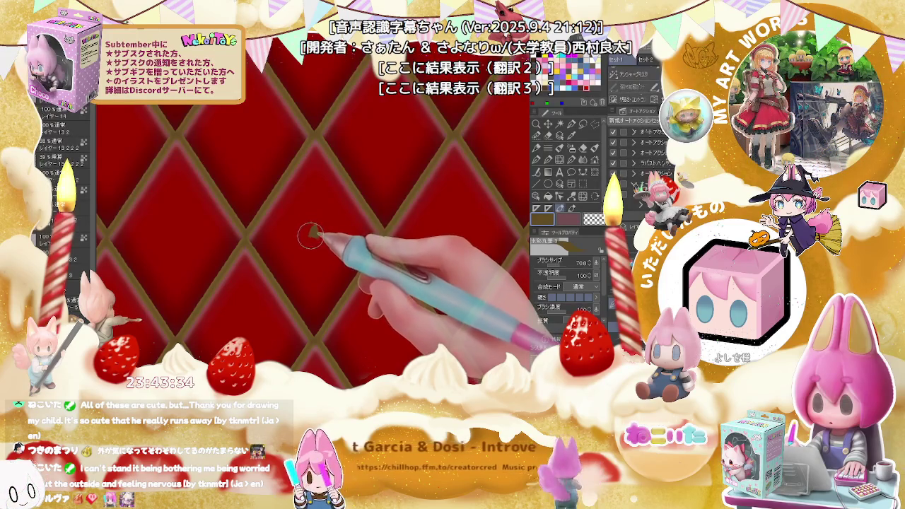
{"action": "left_click_drag", "start_coordinate": [318, 236], "coordinate": [314, 241]}
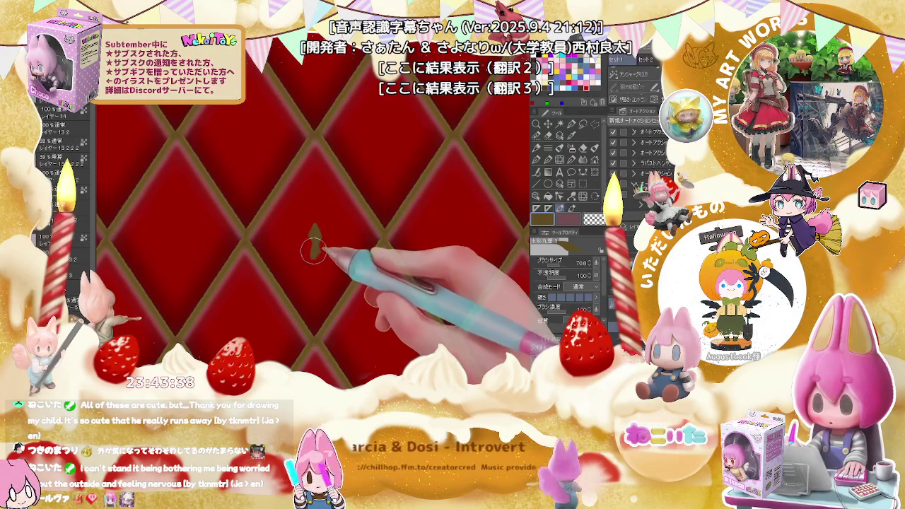
{"action": "left_click_drag", "start_coordinate": [305, 243], "coordinate": [306, 231]}
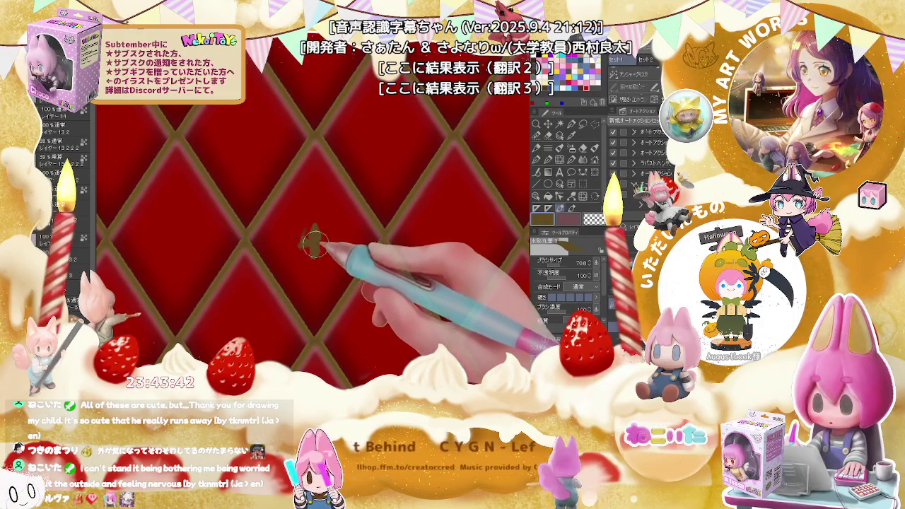
{"action": "left_click_drag", "start_coordinate": [321, 240], "coordinate": [316, 232]}
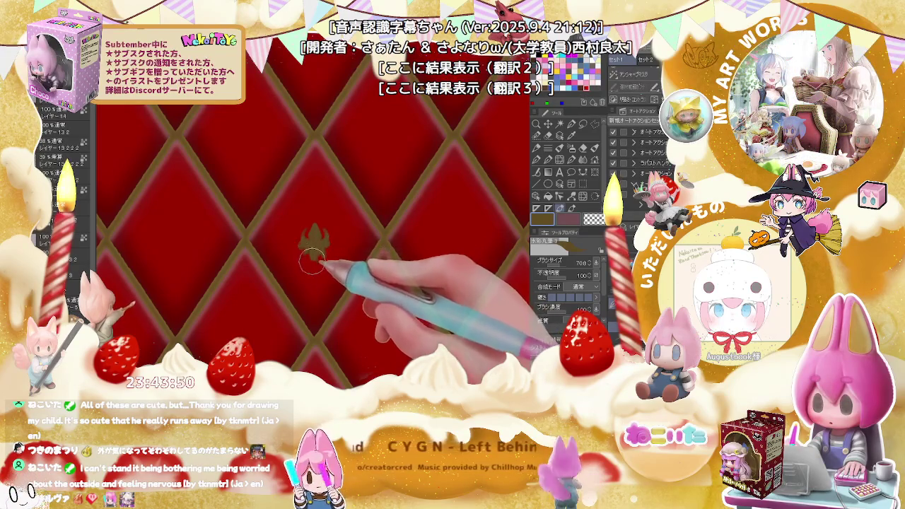
Build the clover's vertical arm with a brown dot, two short strokes and a lower dot
{"action": "scroll", "coordinate": [318, 265], "scroll_direction": "down", "scroll_amount": 3}
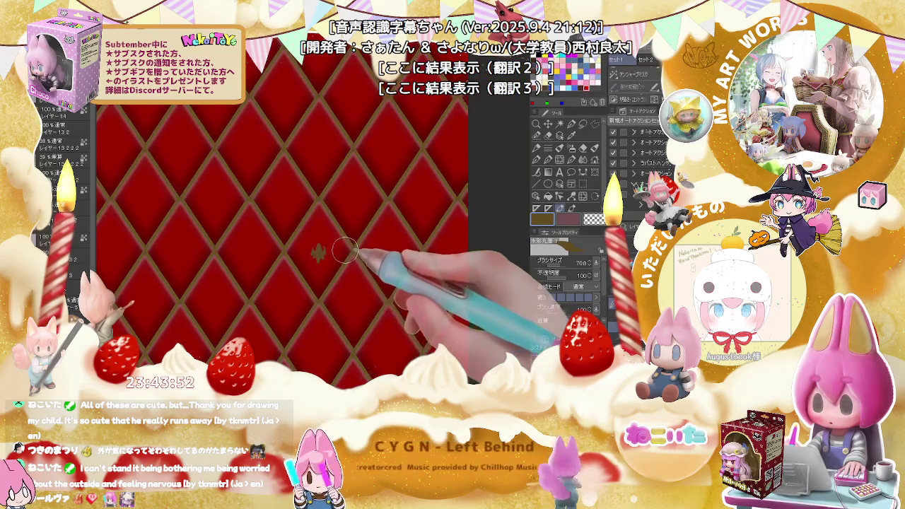
{"action": "scroll", "coordinate": [344, 251], "scroll_direction": "down", "scroll_amount": 2}
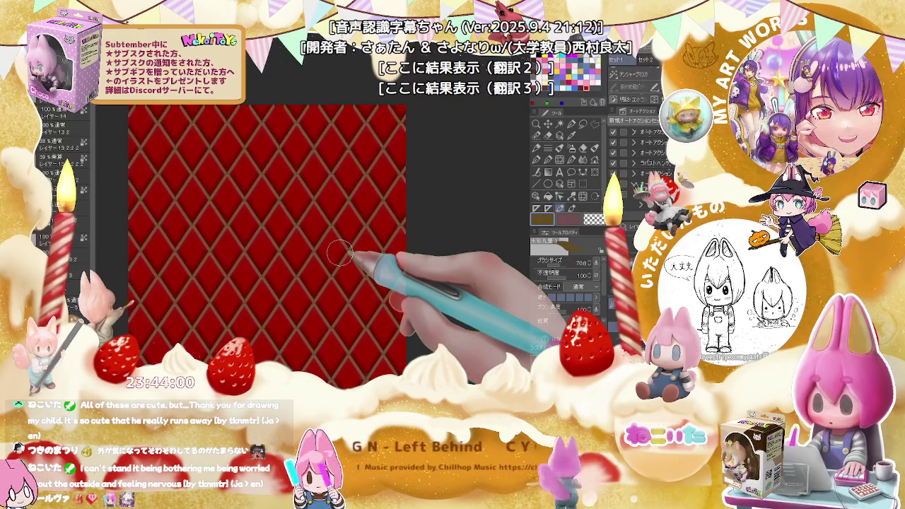
{"action": "scroll", "coordinate": [332, 243], "scroll_direction": "up", "scroll_amount": 3}
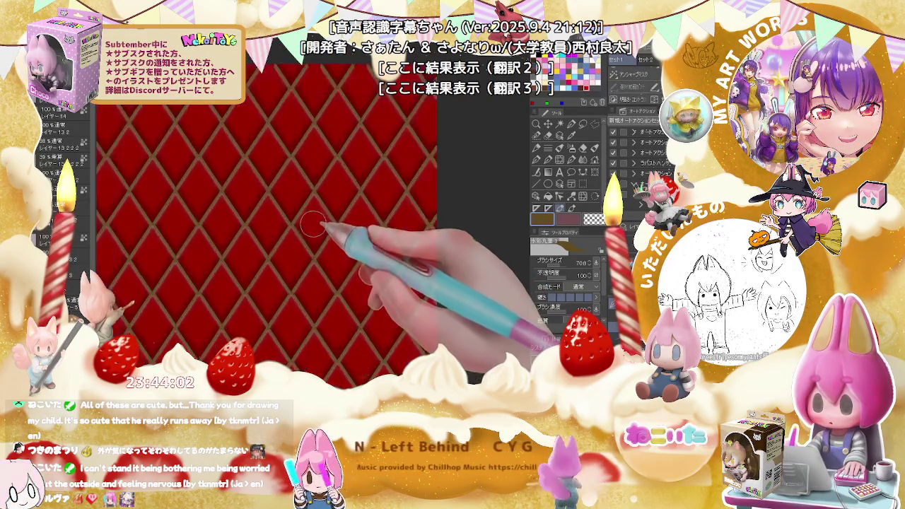
{"action": "scroll", "coordinate": [311, 219], "scroll_direction": "up", "scroll_amount": 3}
{"action": "scroll", "coordinate": [308, 223], "scroll_direction": "up", "scroll_amount": 3}
{"action": "left_click", "coordinate": [311, 215]}
{"action": "left_click_drag", "start_coordinate": [311, 214], "coordinate": [315, 226]}
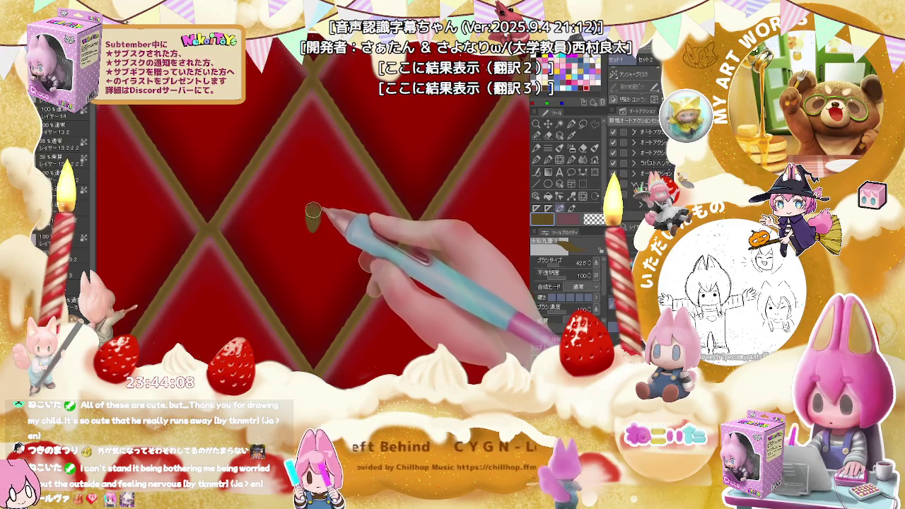
{"action": "left_click_drag", "start_coordinate": [311, 218], "coordinate": [316, 226]}
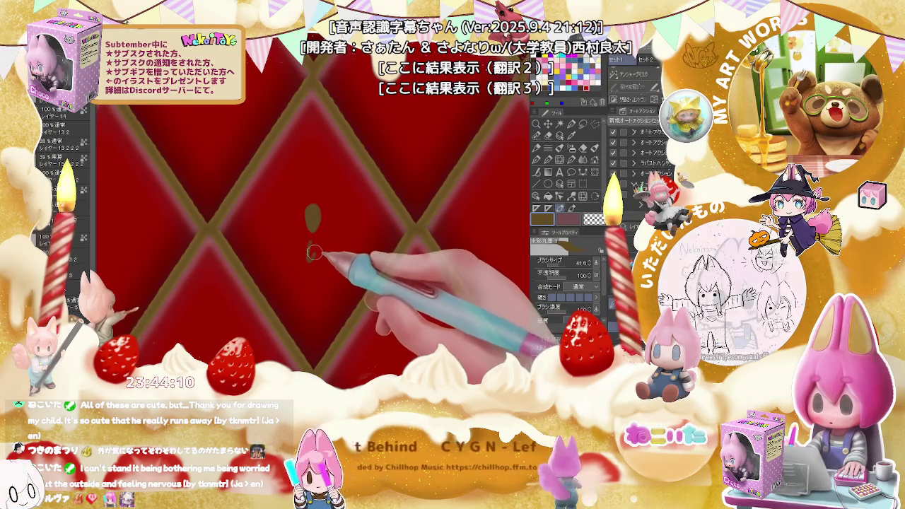
{"action": "left_click", "coordinate": [311, 252]}
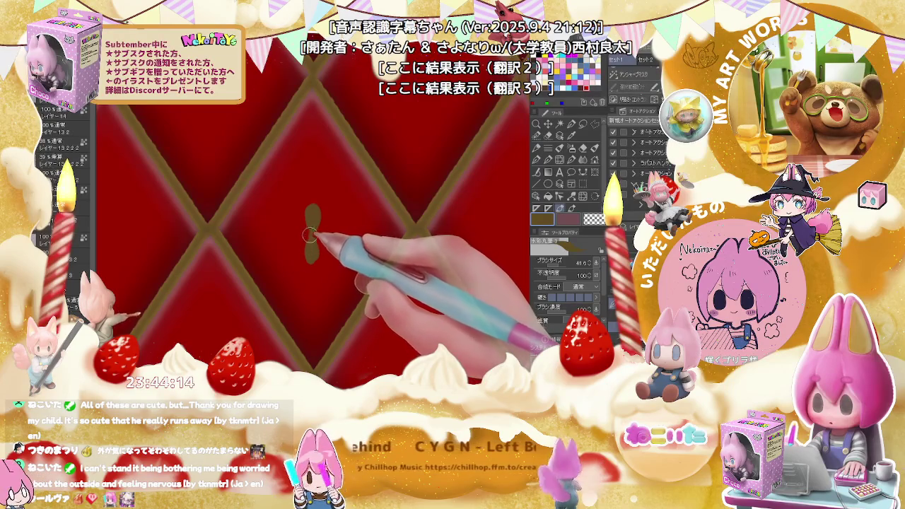
Raise the brush size to about 75 and zoom out to judge the clover against the pattern
{"action": "key", "text": "bracketright"}
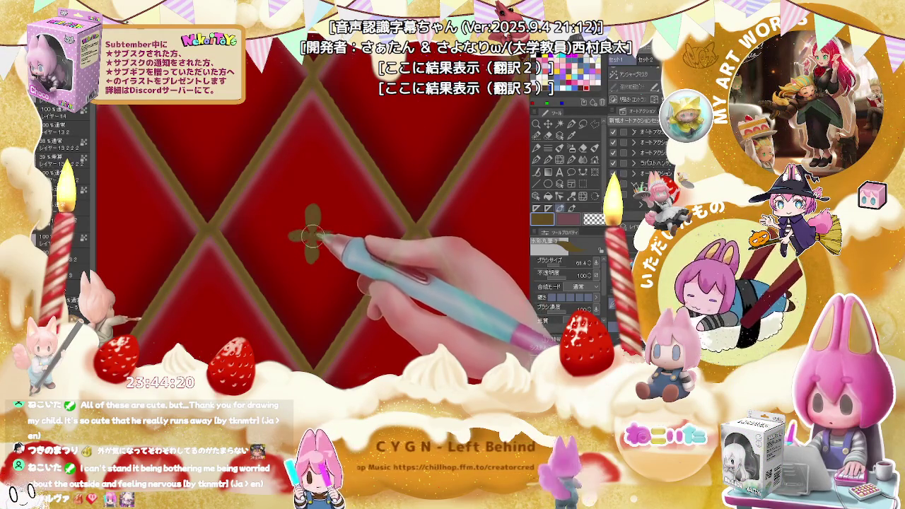
{"action": "key", "text": "ctrl+minus"}
{"action": "key", "text": "ctrl+minus"}
{"action": "key", "text": "ctrl+minus"}
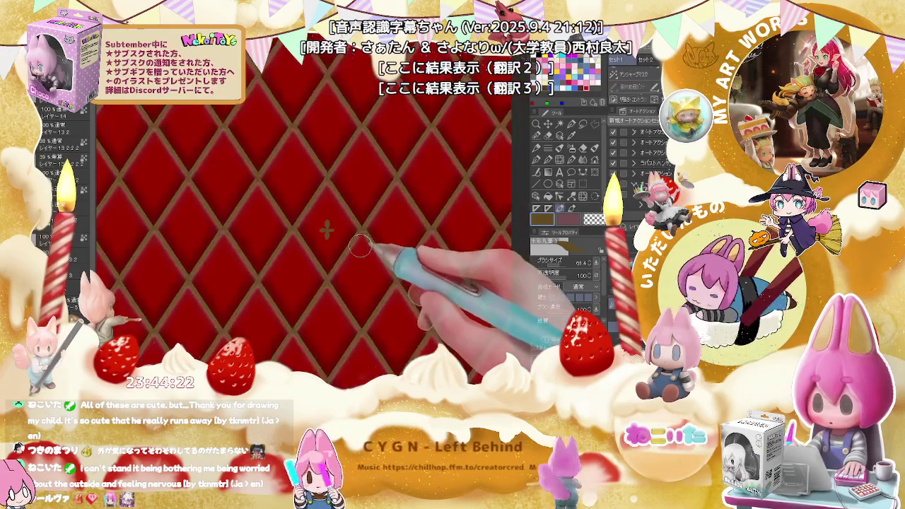
{"action": "key", "text": "ctrl+minus"}
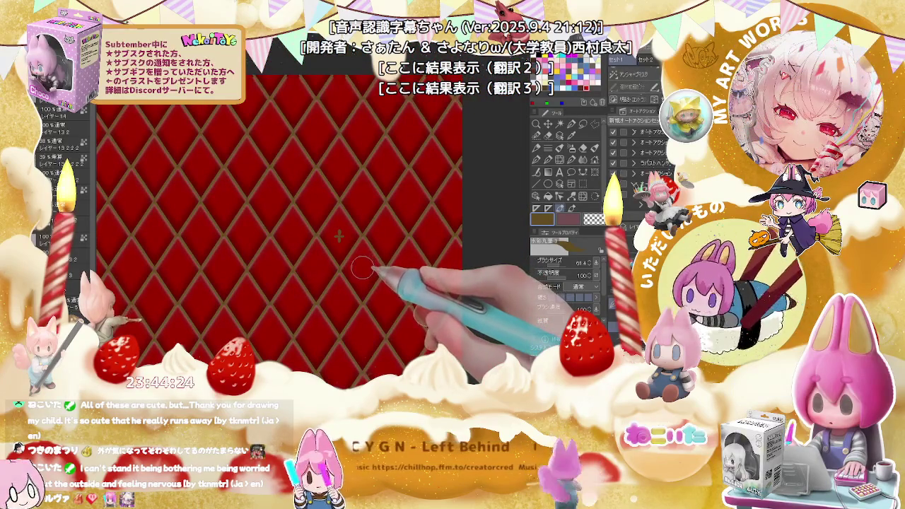
{"action": "key", "text": "ctrl+plus"}
{"action": "key", "text": "ctrl+plus"}
{"action": "key", "text": "ctrl+plus"}
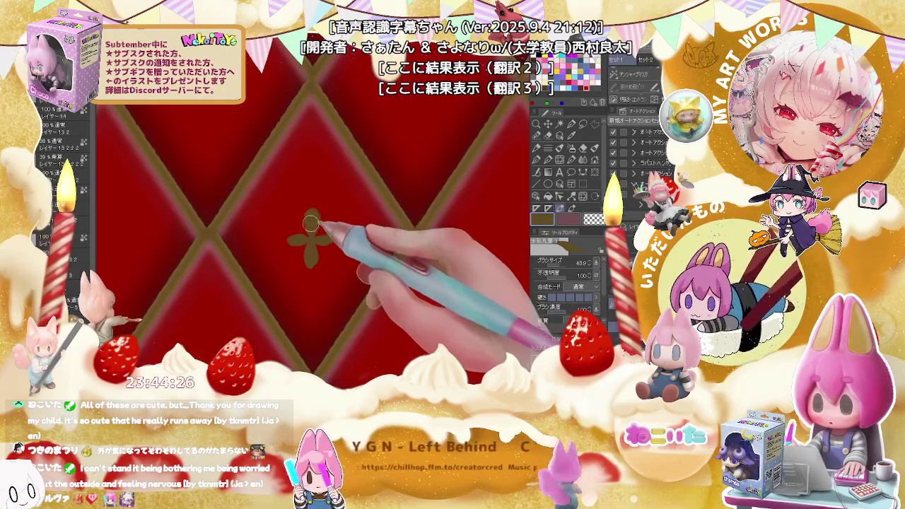
{"action": "left_click_drag", "start_coordinate": [310, 225], "coordinate": [312, 216]}
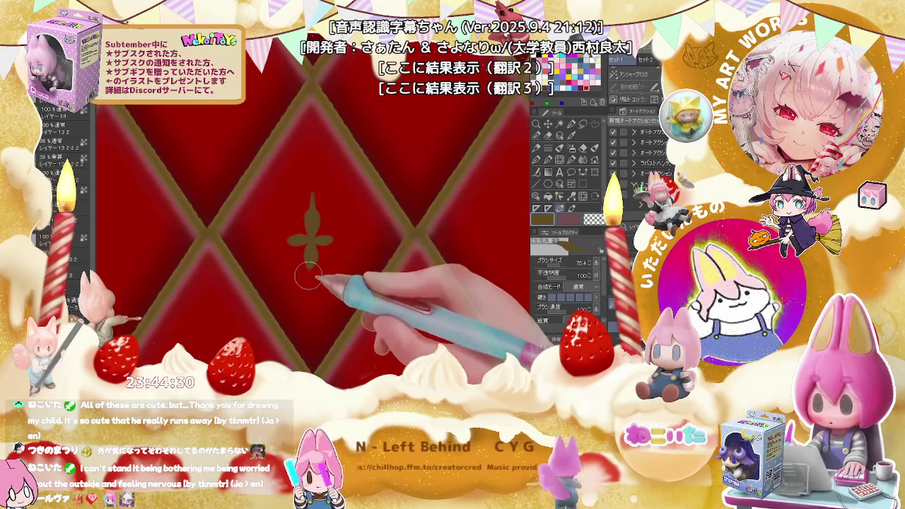
{"action": "key", "text": "ctrl+minus"}
{"action": "key", "text": "ctrl+minus"}
{"action": "key", "text": "ctrl+minus"}
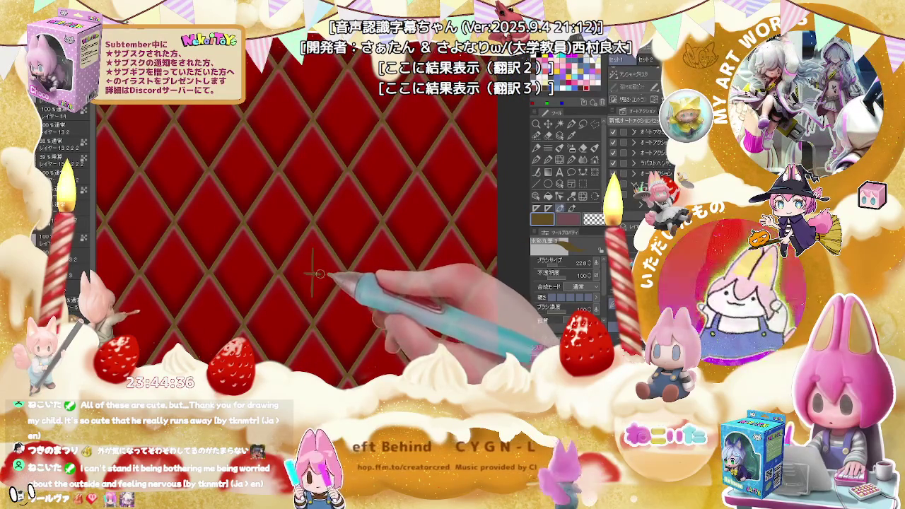
{"action": "key", "text": "ctrl+minus"}
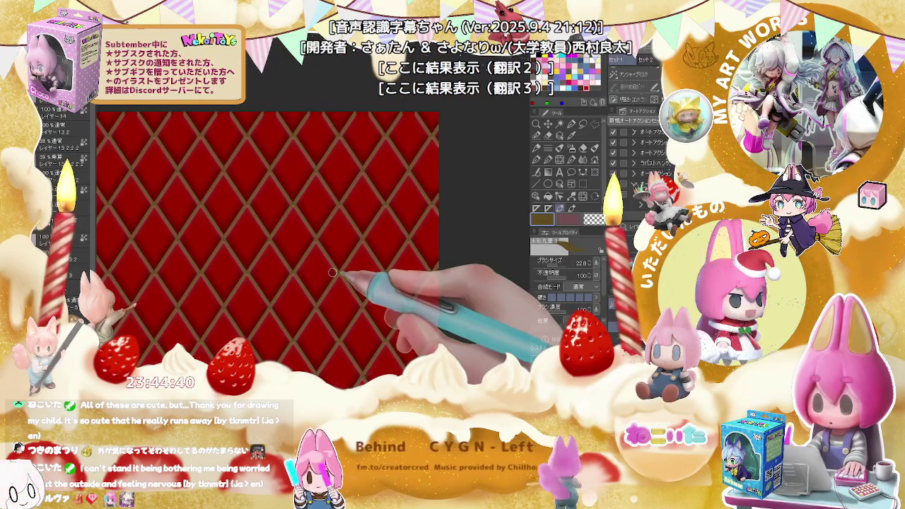
Zoom to frame the diamonds and toggle the lattice lines layer off and on to compare
{"action": "key", "text": "ctrl+plus"}
{"action": "key", "text": "ctrl+plus"}
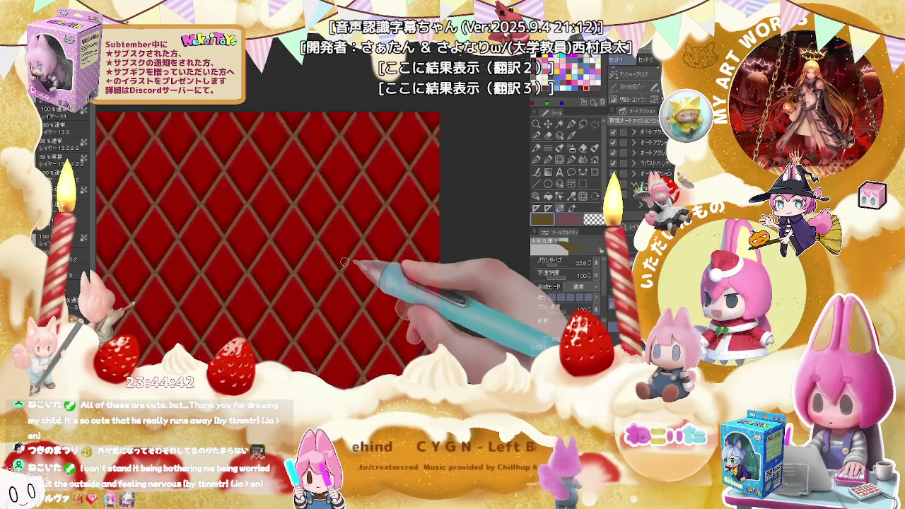
{"action": "key", "text": "ctrl+plus"}
{"action": "key", "text": "ctrl+plus"}
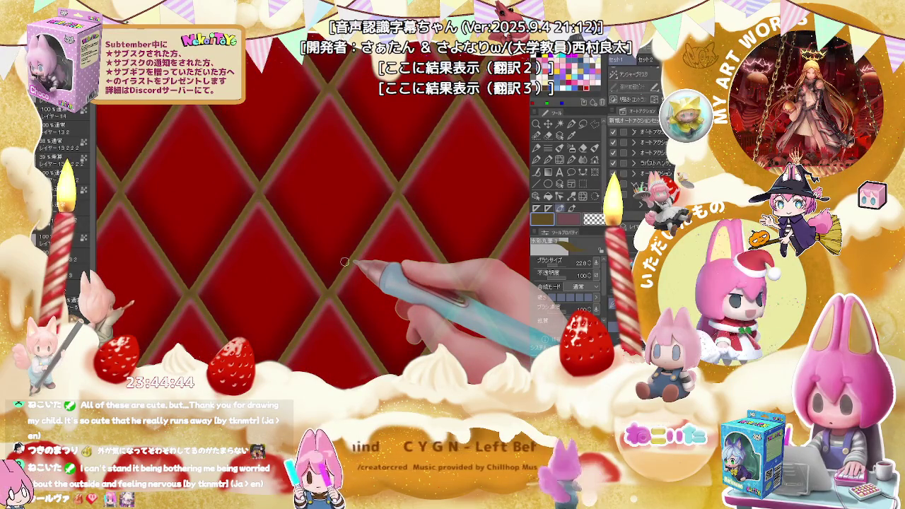
{"action": "key", "text": "ctrl+minus"}
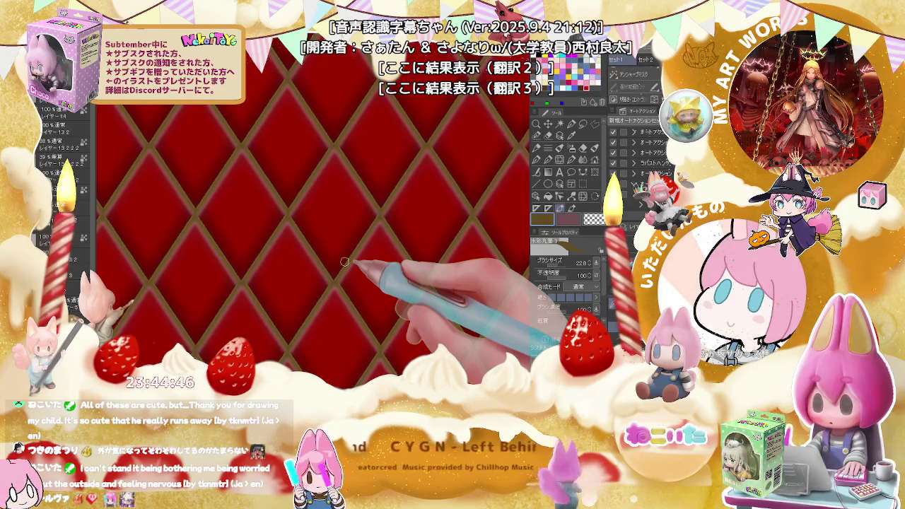
{"action": "left_click", "coordinate": [38, 147]}
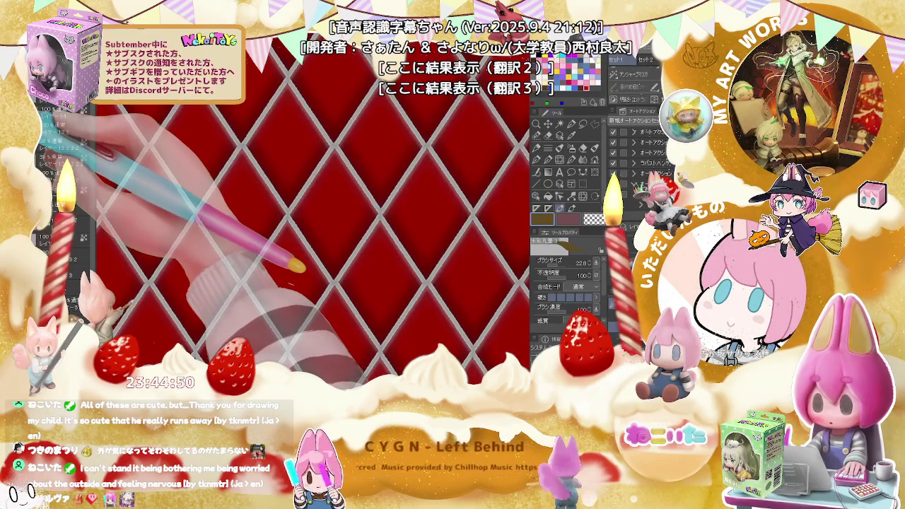
{"action": "left_click", "coordinate": [38, 147]}
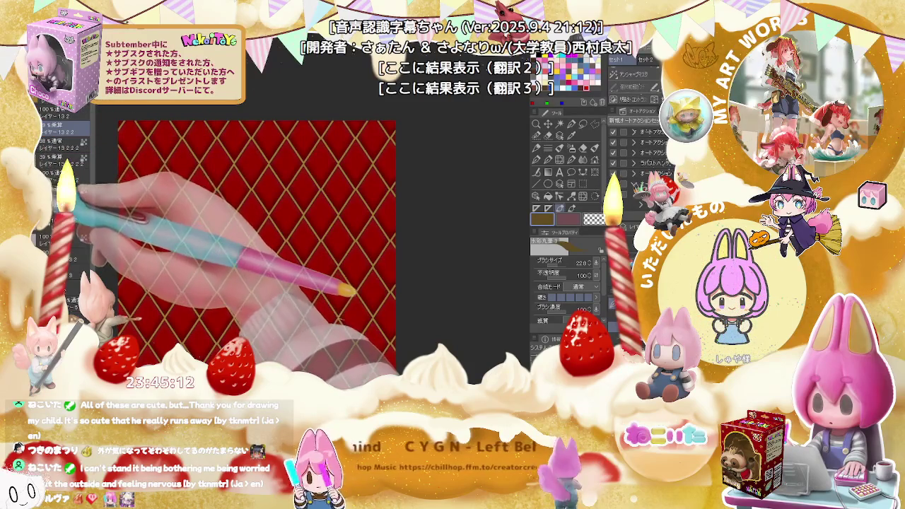
Hide and restore the gold lattice layer, zoom out to the whole canvas, then undo
{"action": "scroll", "coordinate": [166, 155], "scroll_direction": "up", "scroll_amount": 5}
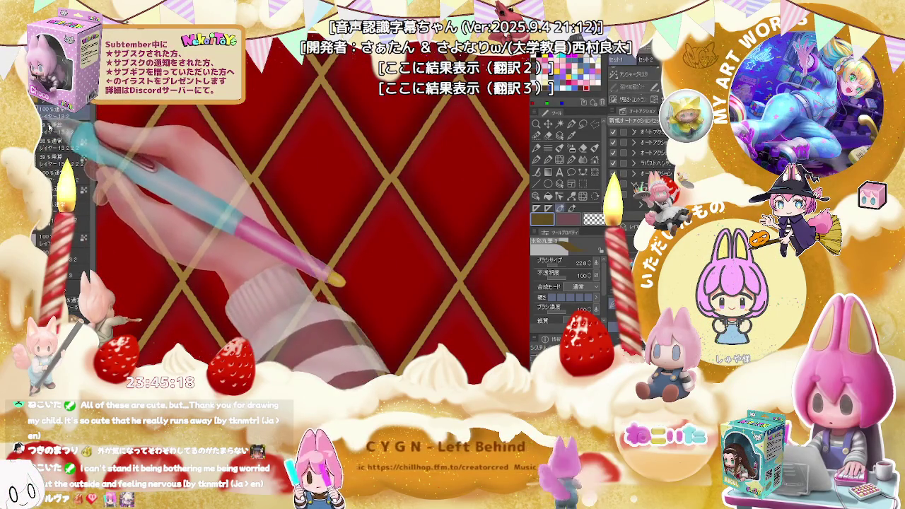
{"action": "left_click", "coordinate": [45, 163]}
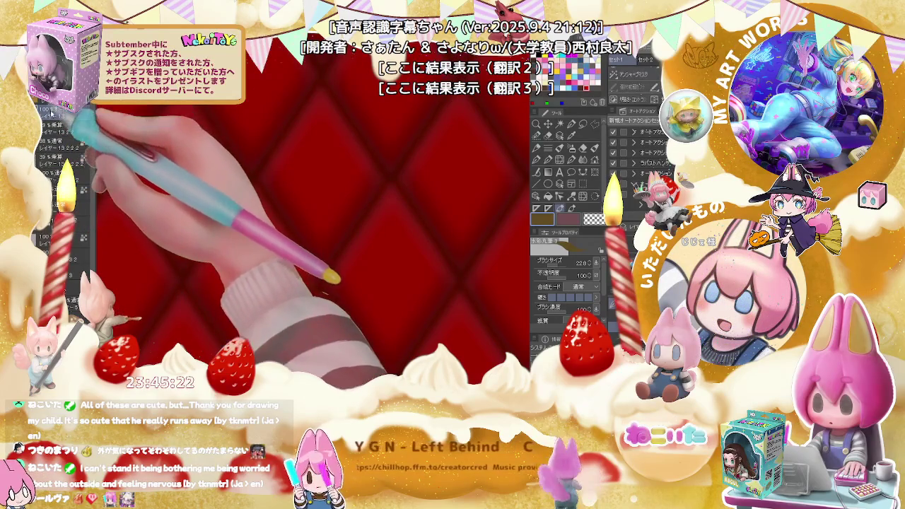
{"action": "left_click", "coordinate": [45, 162]}
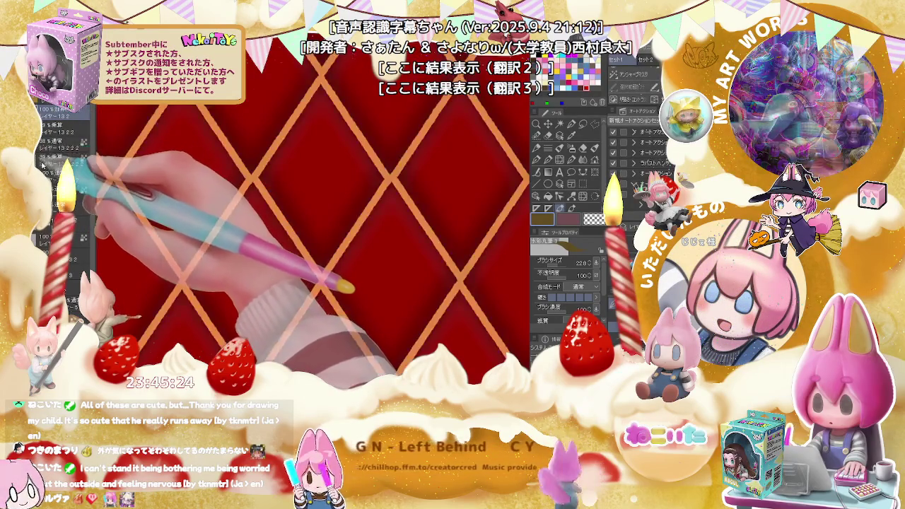
{"action": "key", "text": "ctrl+minus"}
{"action": "key", "text": "ctrl+minus"}
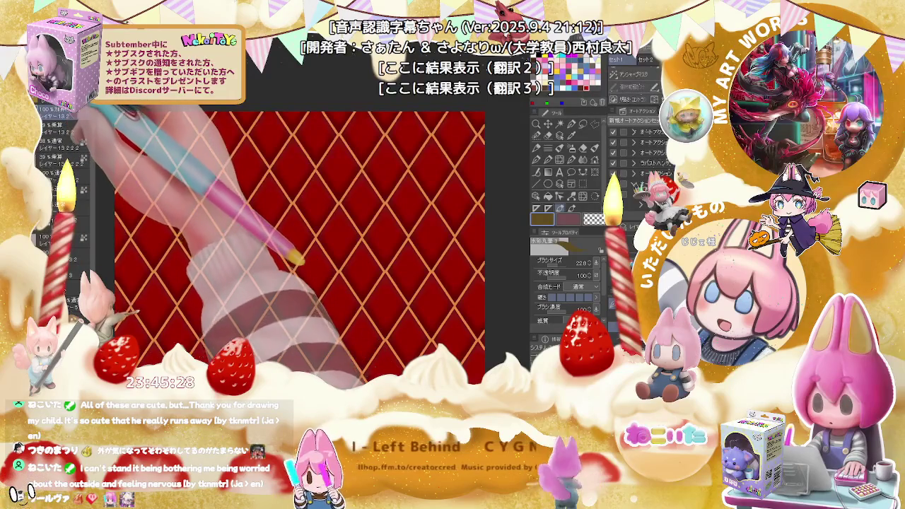
{"action": "key", "text": "ctrl+minus"}
{"action": "key", "text": "ctrl+minus"}
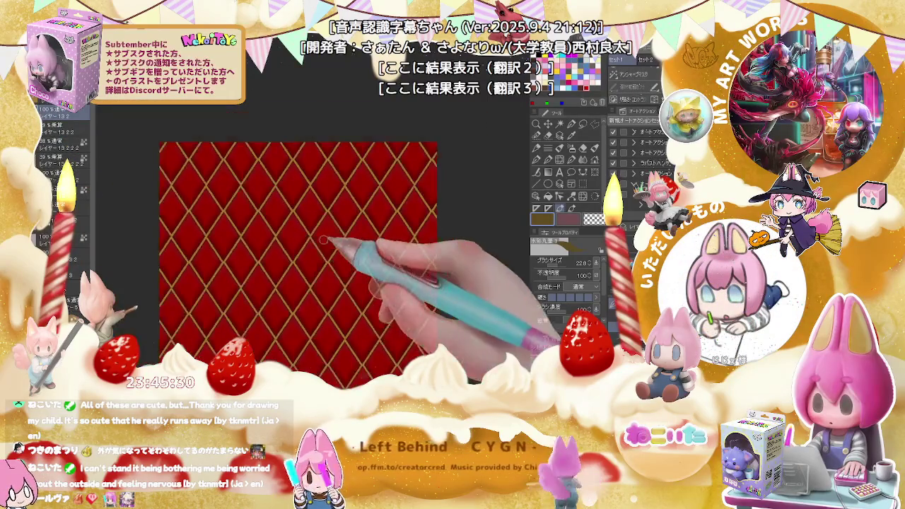
{"action": "key", "text": "ctrl+z"}
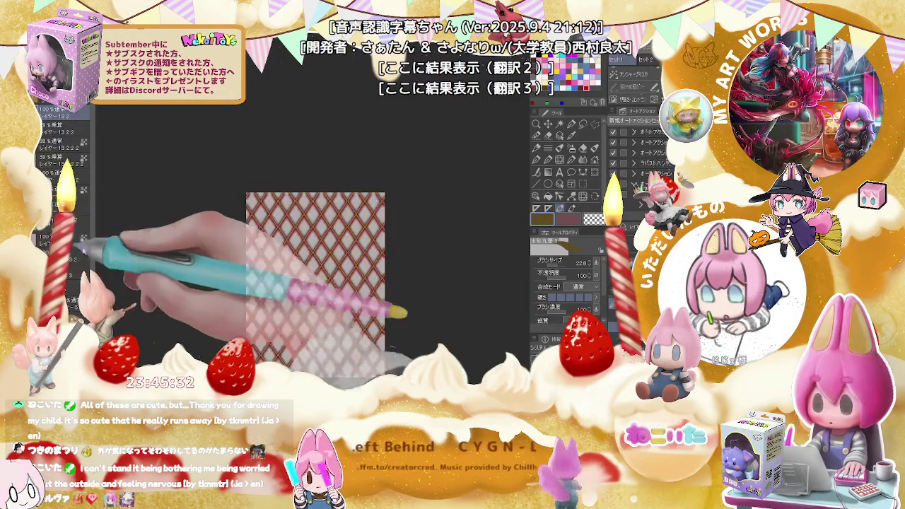
Check the lattice close up and pan the canvas up and to the left
{"action": "key", "text": "ctrl+plus"}
{"action": "key", "text": "ctrl+minus"}
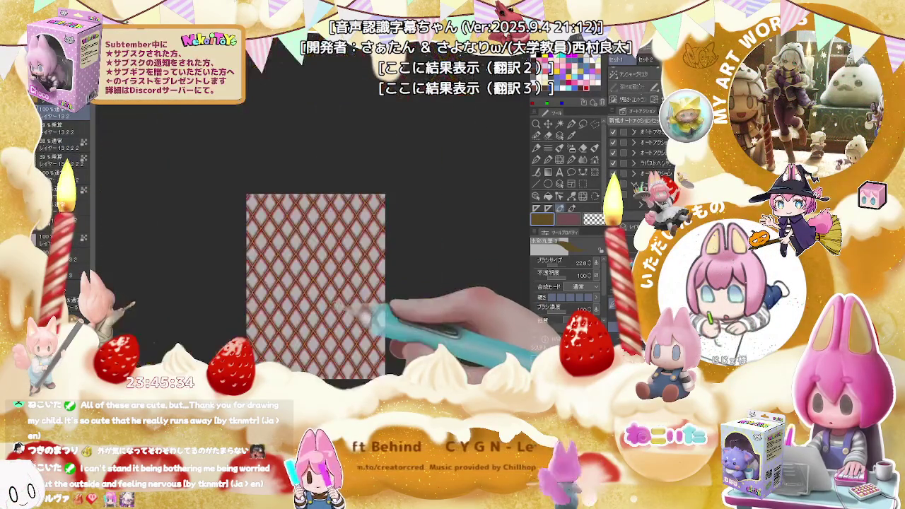
{"action": "left_click_drag", "start_coordinate": [366, 315], "coordinate": [342, 255]}
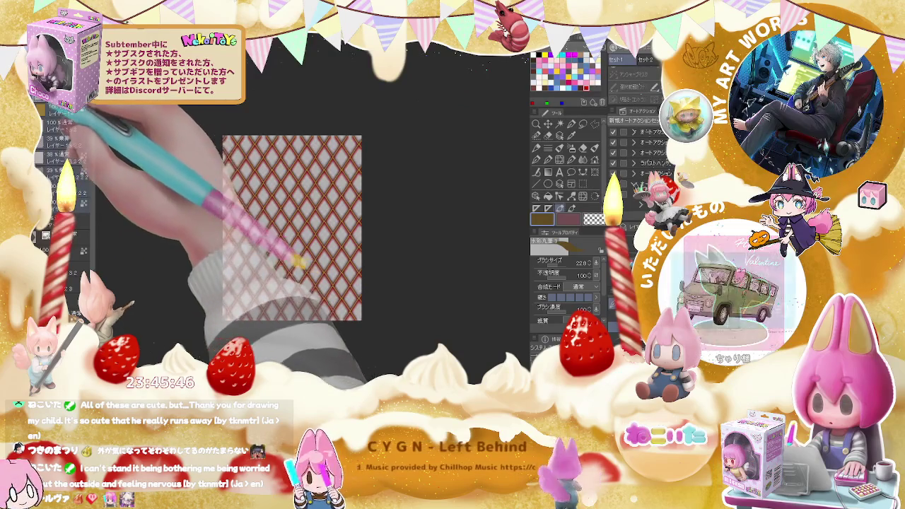
Undo to get darker, higher-contrast red lattice lines on grey, then switch to Photoshop's box mockup
{"action": "scroll", "coordinate": [63, 176], "scroll_direction": "down", "scroll_amount": 3}
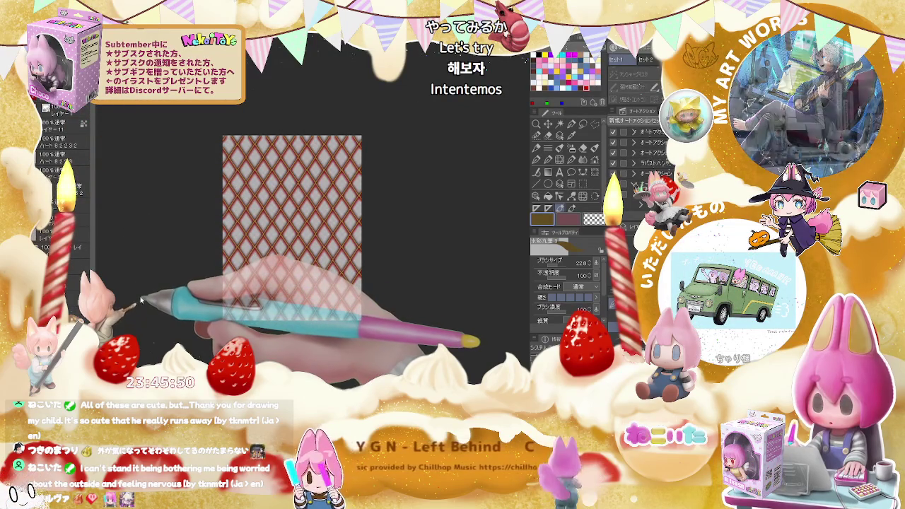
{"action": "key", "text": "ctrl+z"}
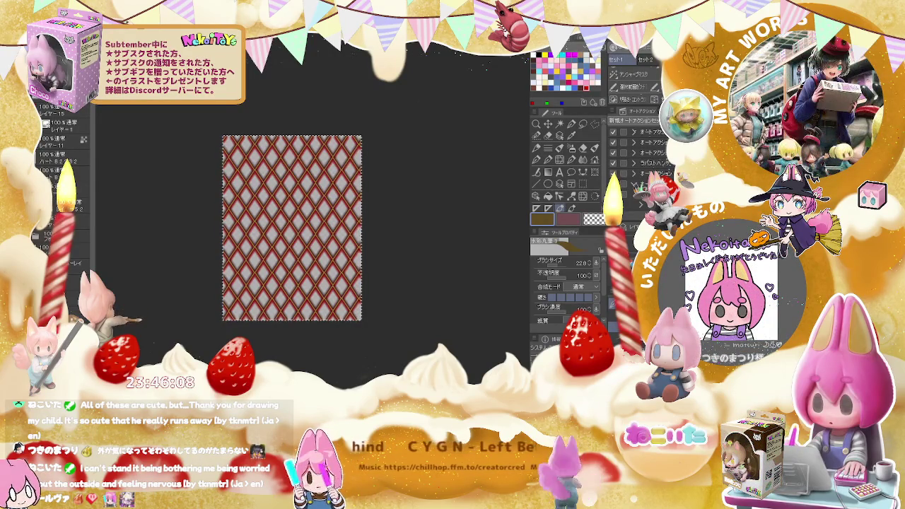
{"action": "key", "text": "alt+Tab"}
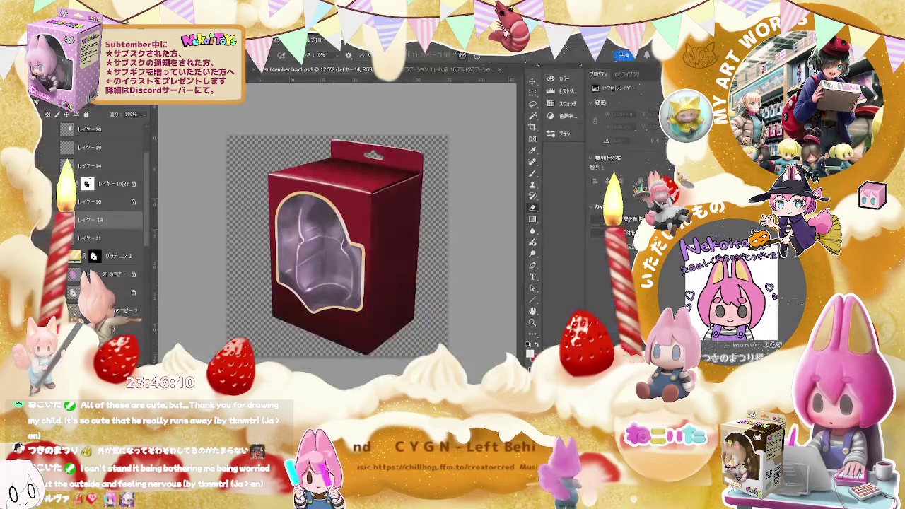
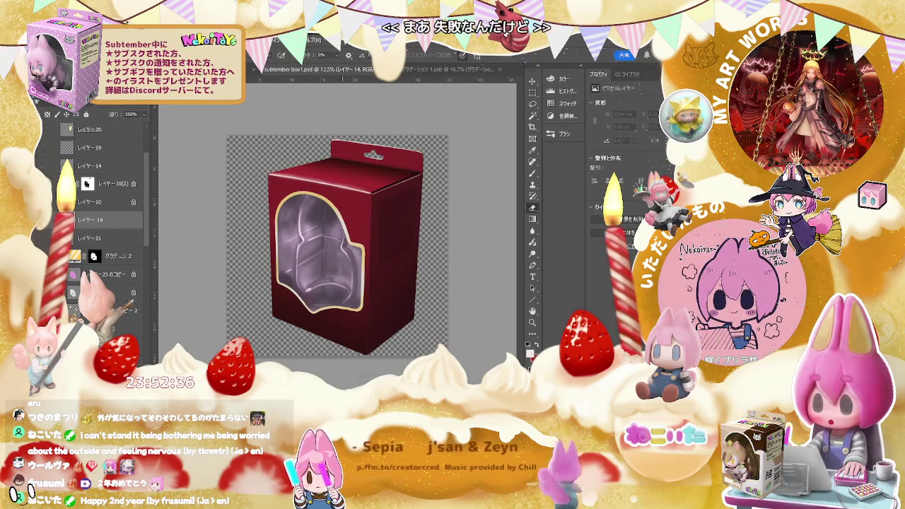
Paste the gold diamond lattice over the box, clip it out of the window, and move Layer 14 lower
{"action": "key", "text": "ctrl+v"}
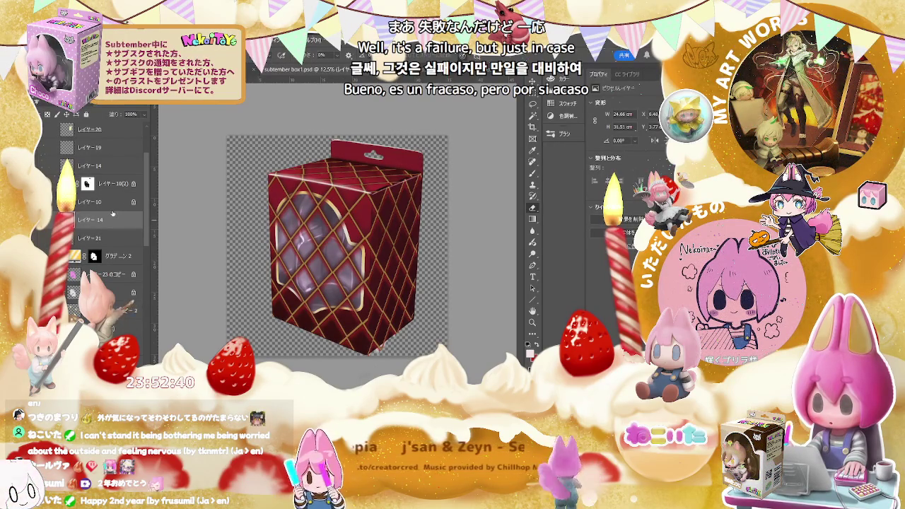
{"action": "left_click_drag", "start_coordinate": [110, 220], "coordinate": [111, 245]}
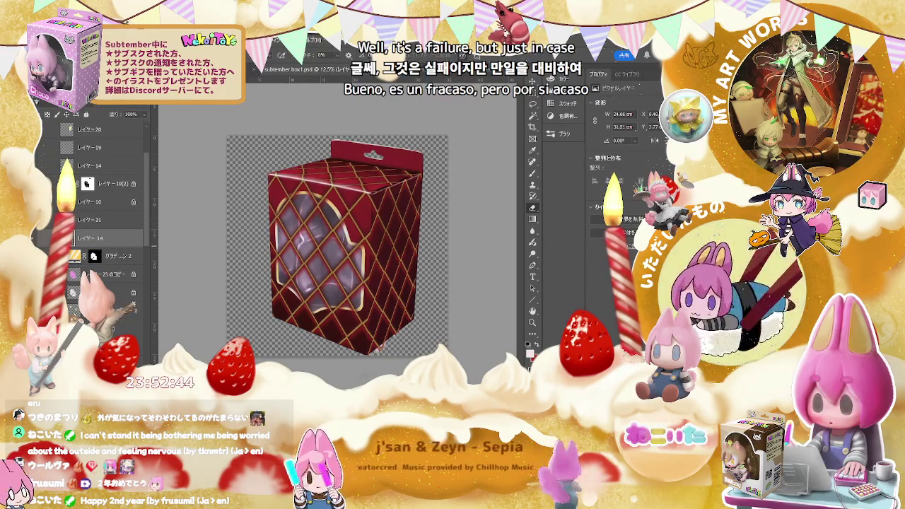
{"action": "key", "text": "ctrl+alt+g"}
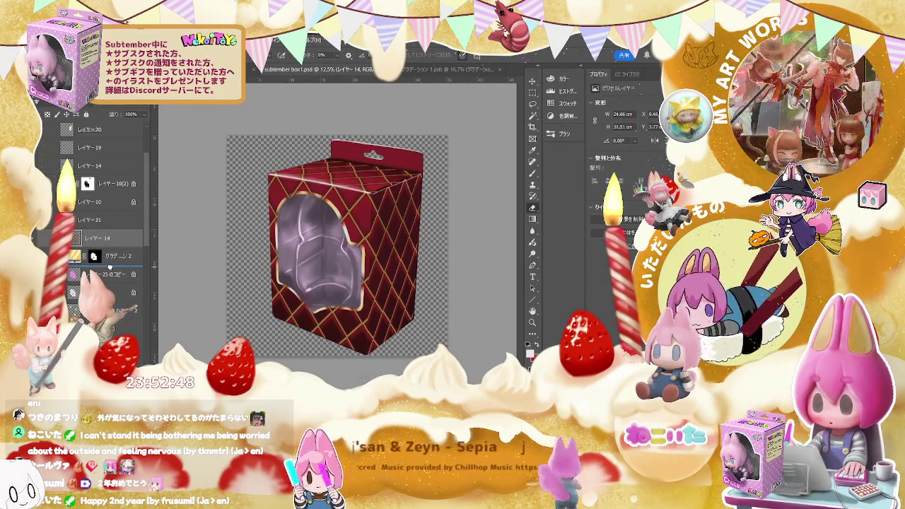
{"action": "left_click_drag", "start_coordinate": [99, 237], "coordinate": [106, 292]}
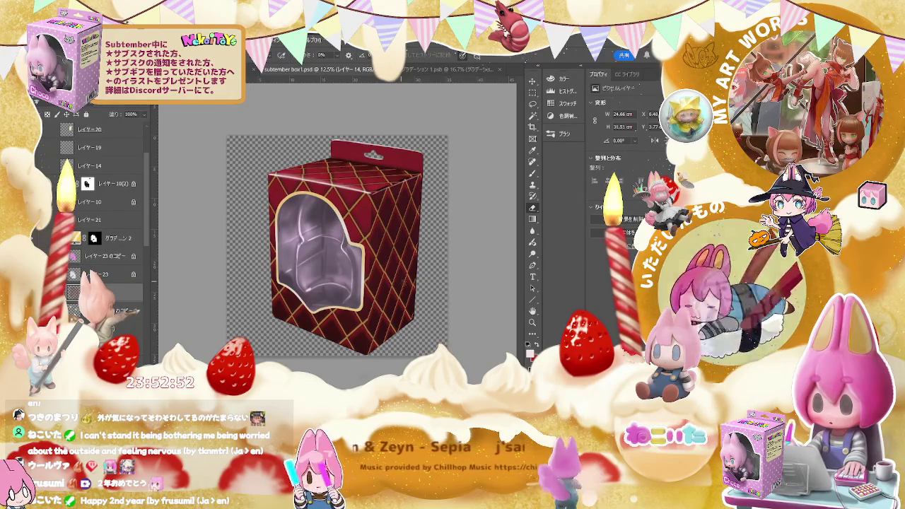
{"action": "scroll", "coordinate": [353, 254], "scroll_direction": "up", "scroll_amount": 1}
{"action": "scroll", "coordinate": [368, 268], "scroll_direction": "up", "scroll_amount": 2}
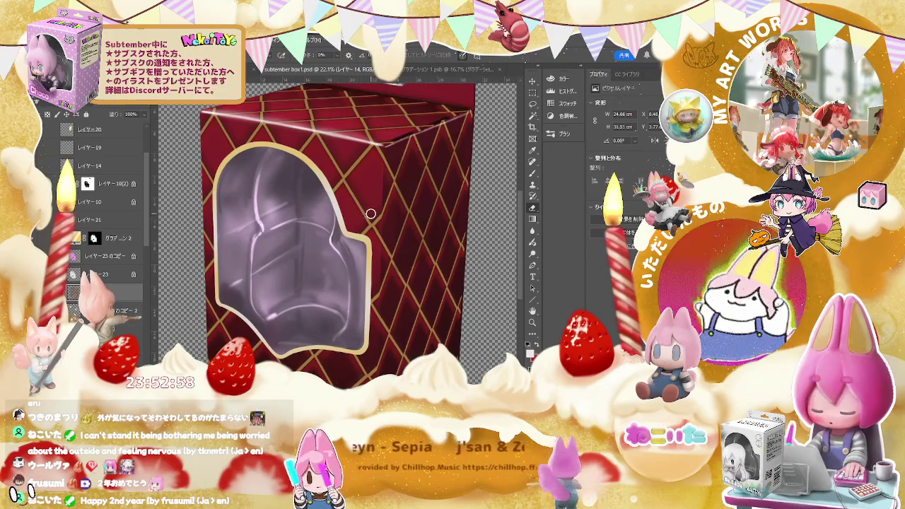
{"action": "scroll", "coordinate": [361, 219], "scroll_direction": "down", "scroll_amount": 1}
{"action": "scroll", "coordinate": [368, 215], "scroll_direction": "down", "scroll_amount": 1}
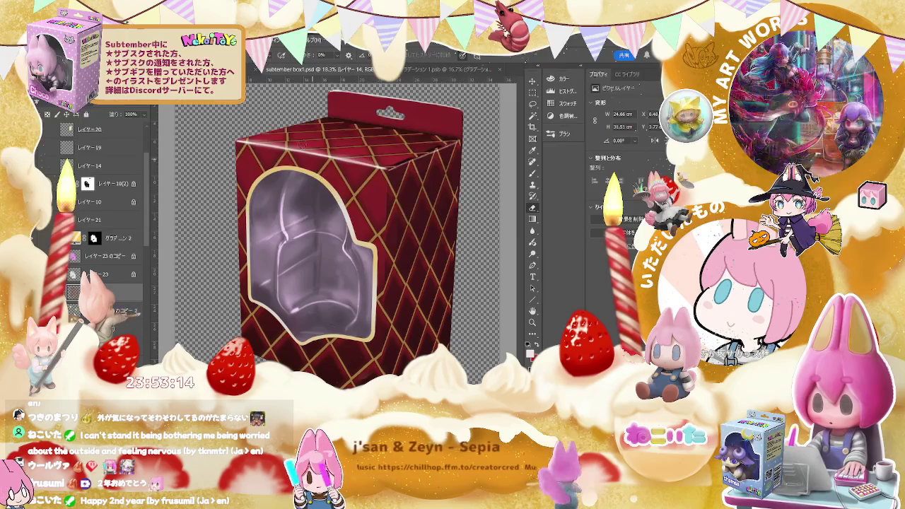
Hide the heart-pattern layer on the Pravus box document, then return to the lattice template
{"action": "left_click", "coordinate": [255, 69]}
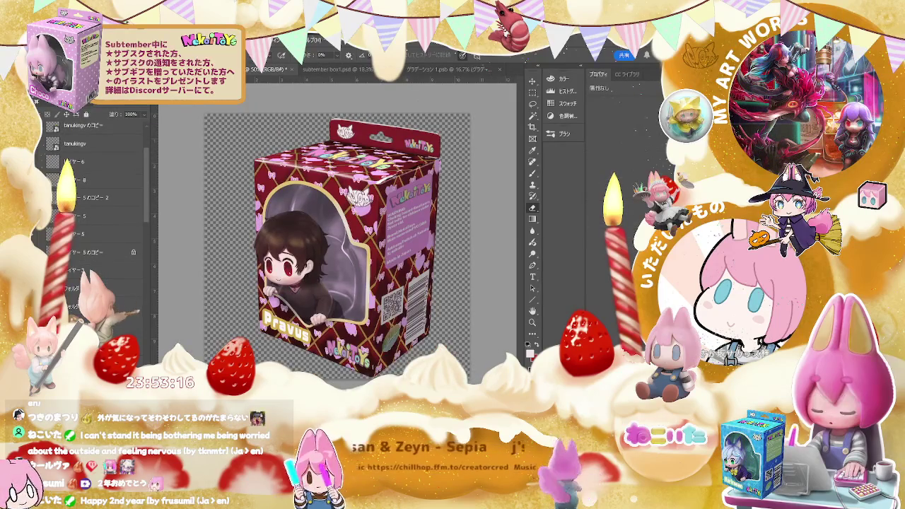
{"action": "scroll", "coordinate": [92, 205], "scroll_direction": "down", "scroll_amount": 5}
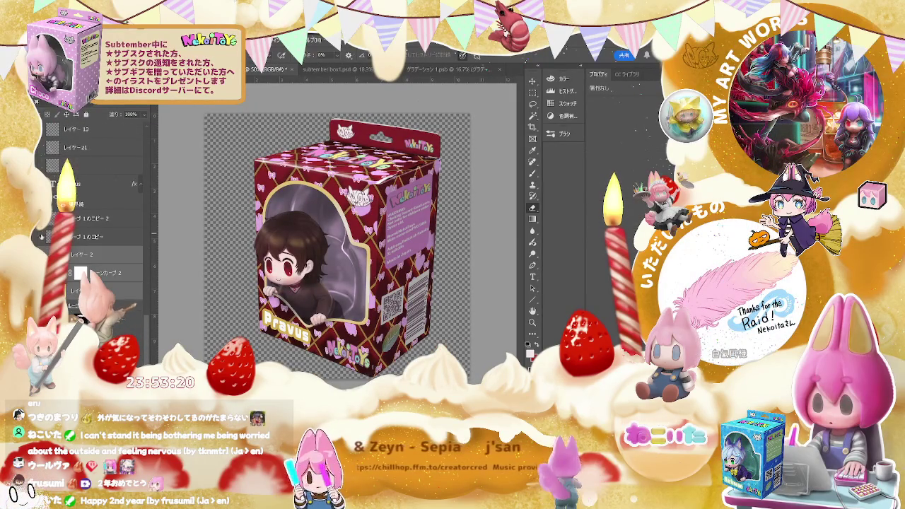
{"action": "left_click", "coordinate": [48, 255]}
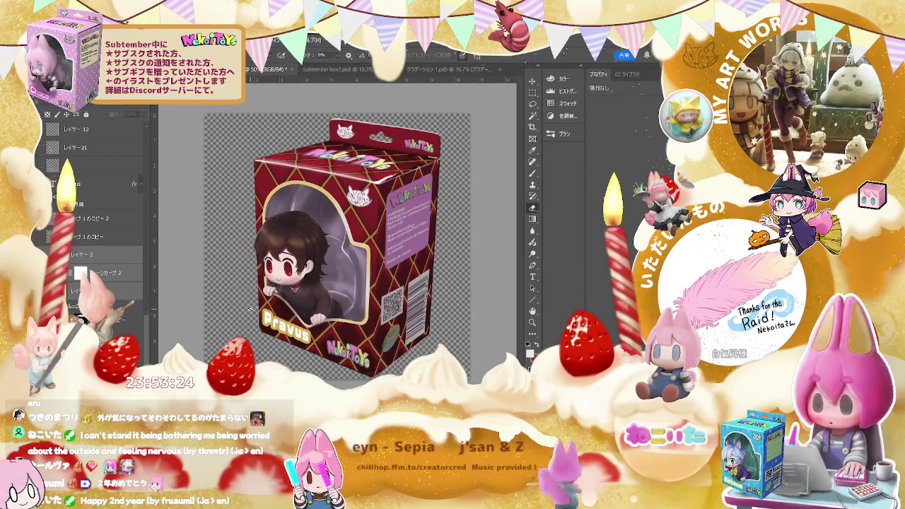
{"action": "scroll", "coordinate": [366, 330], "scroll_direction": "up", "scroll_amount": 2}
{"action": "key", "text": "bracketleft"}
{"action": "key", "text": "bracketleft"}
{"action": "key", "text": "bracketleft"}
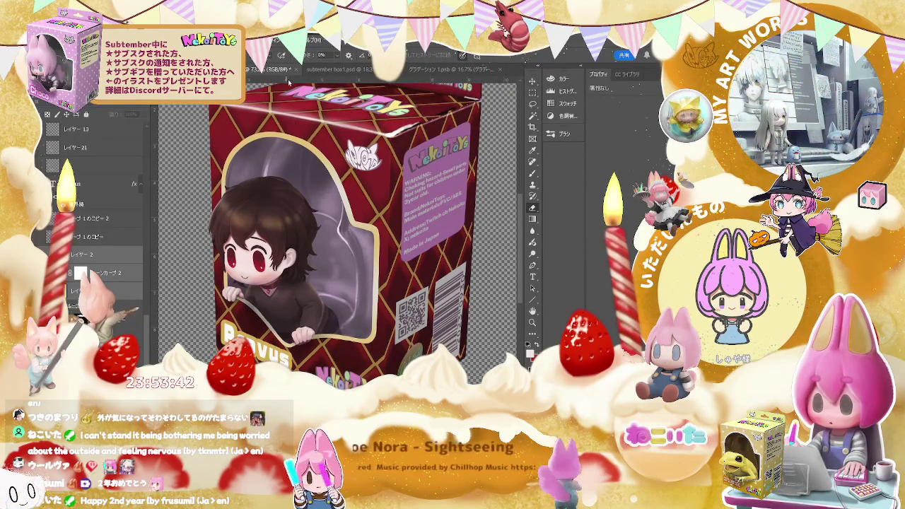
{"action": "left_click", "coordinate": [333, 76]}
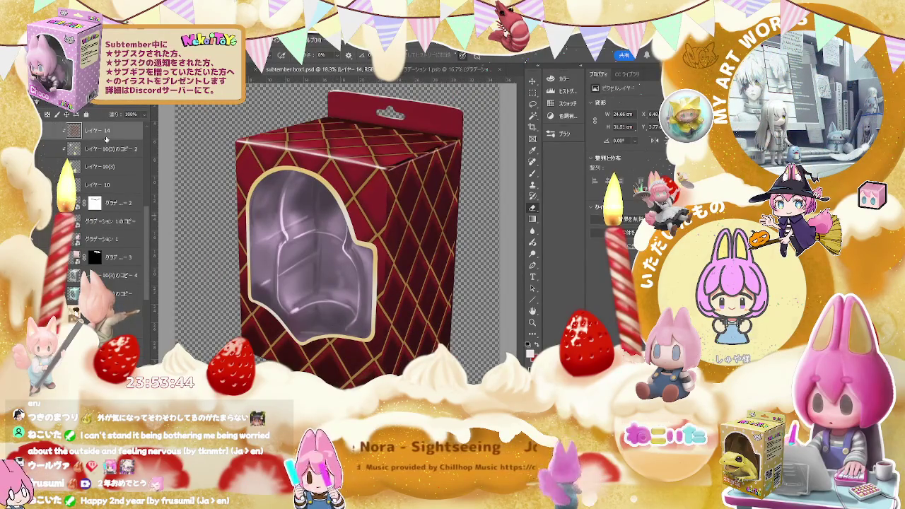
Move Layer 14 near the bottom of the Layers panel, then up one row
{"action": "left_click_drag", "start_coordinate": [99, 130], "coordinate": [99, 282]}
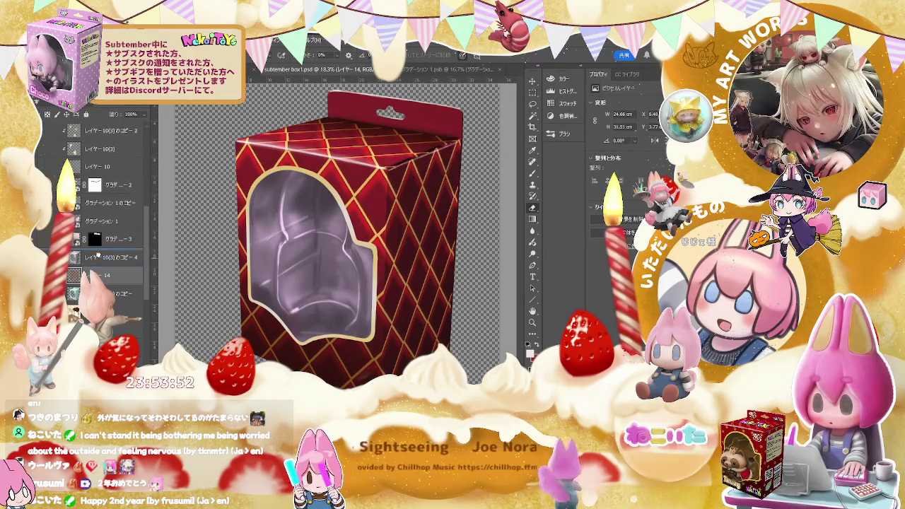
{"action": "left_click_drag", "start_coordinate": [99, 256], "coordinate": [99, 257]}
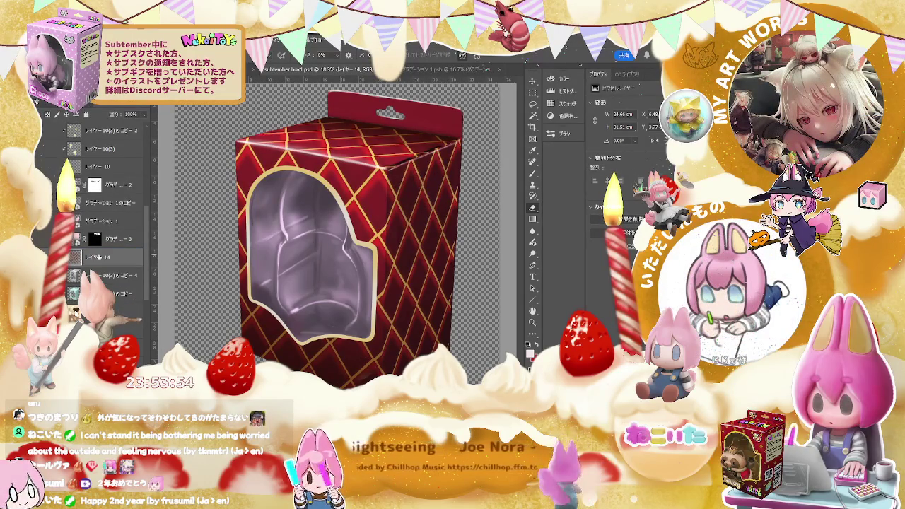
{"action": "left_click_drag", "start_coordinate": [99, 257], "coordinate": [90, 277]}
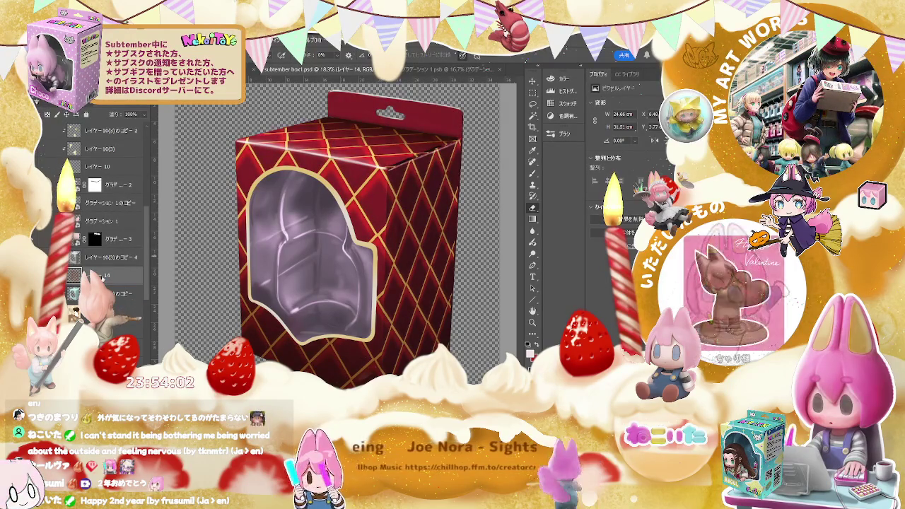
Compare the dark-red and gold lattice layers, keep only the dark one visible, and add a new layer
{"action": "left_click", "coordinate": [54, 144]}
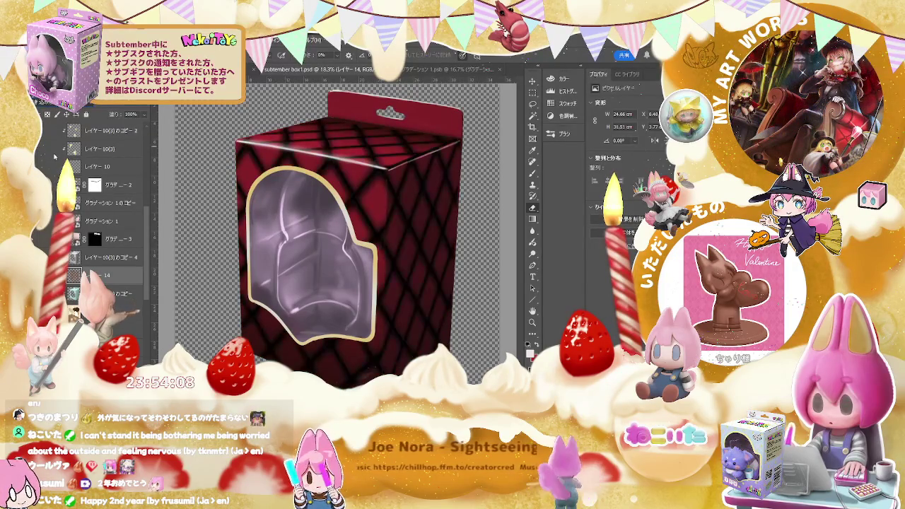
{"action": "left_click", "coordinate": [54, 148]}
{"action": "left_click", "coordinate": [51, 167]}
{"action": "left_click", "coordinate": [51, 170]}
{"action": "left_click", "coordinate": [51, 147]}
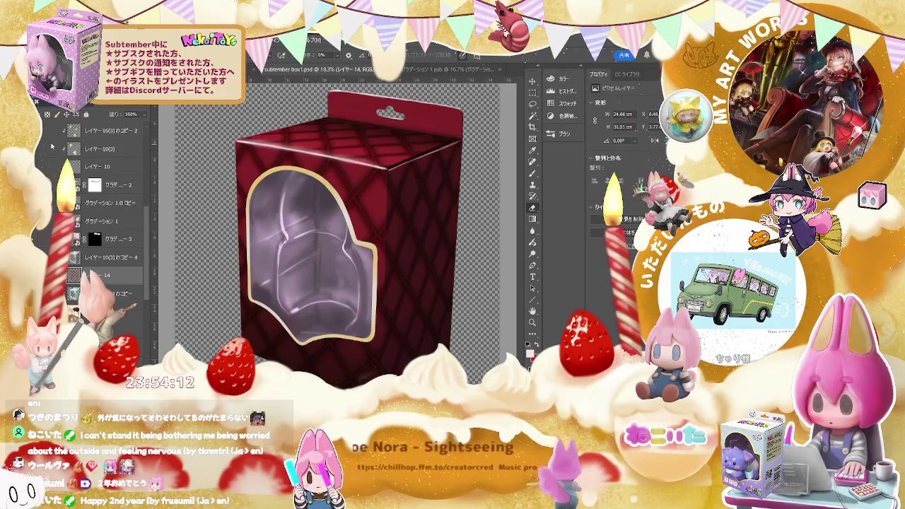
{"action": "left_click", "coordinate": [51, 147]}
{"action": "left_click", "coordinate": [51, 167]}
{"action": "left_click", "coordinate": [52, 147]}
{"action": "left_click", "coordinate": [51, 147]}
{"action": "left_click", "coordinate": [51, 167]}
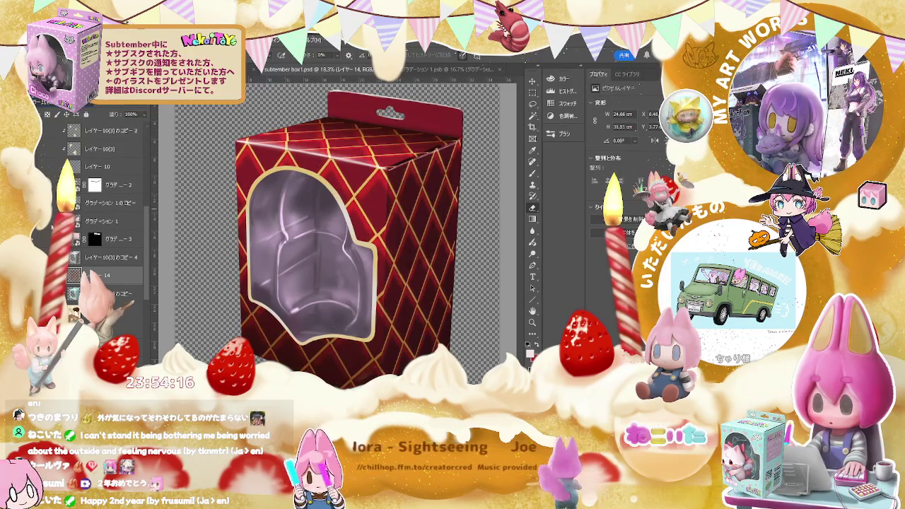
{"action": "left_click", "coordinate": [50, 168]}
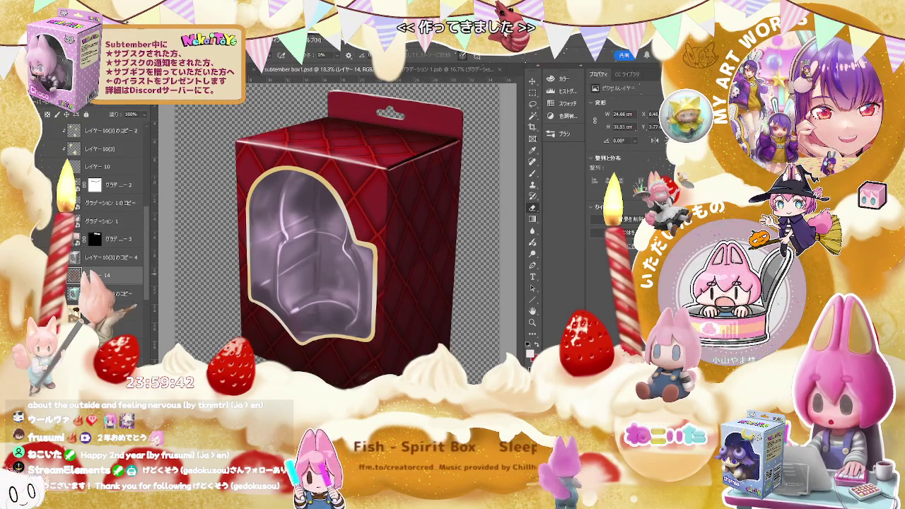
{"action": "key", "text": "ctrl+shift+alt+n"}
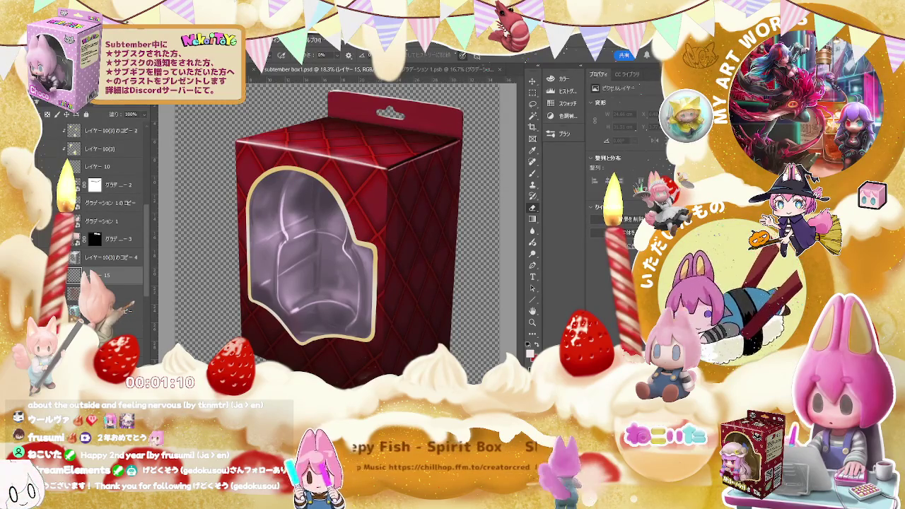
Apply the red plaid texture to the box surface on layer 15
{"action": "left_click", "coordinate": [54, 275]}
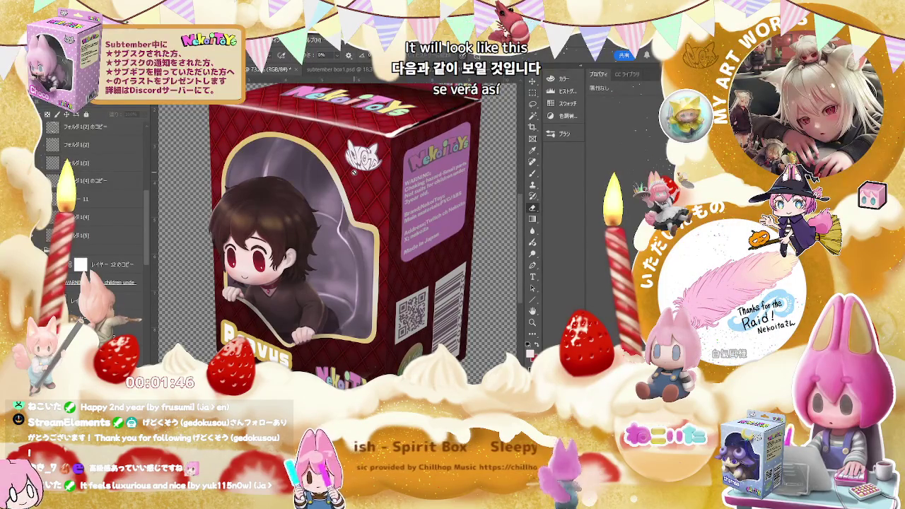
Open the Pravus box artwork smart object グラデーション 1.psb for editing
{"action": "double_click", "coordinate": [128, 194]}
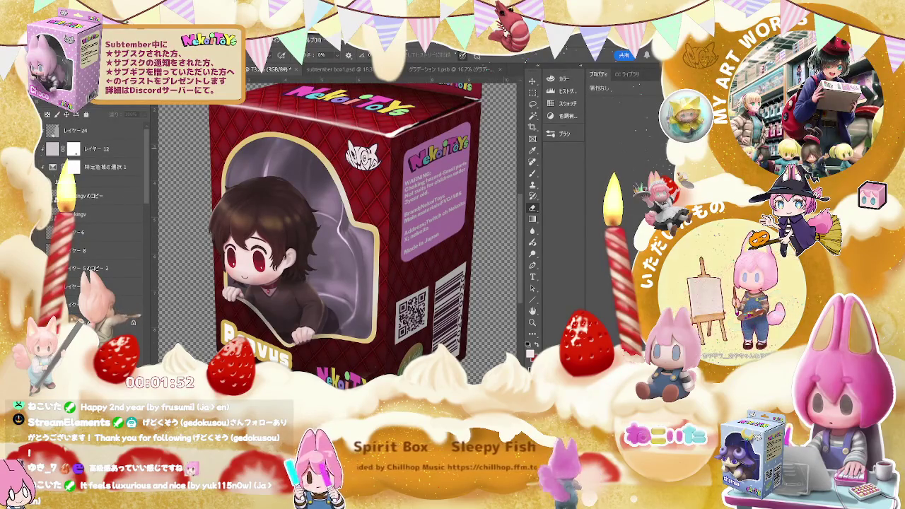
{"action": "scroll", "coordinate": [140, 320], "scroll_direction": "down", "scroll_amount": 3}
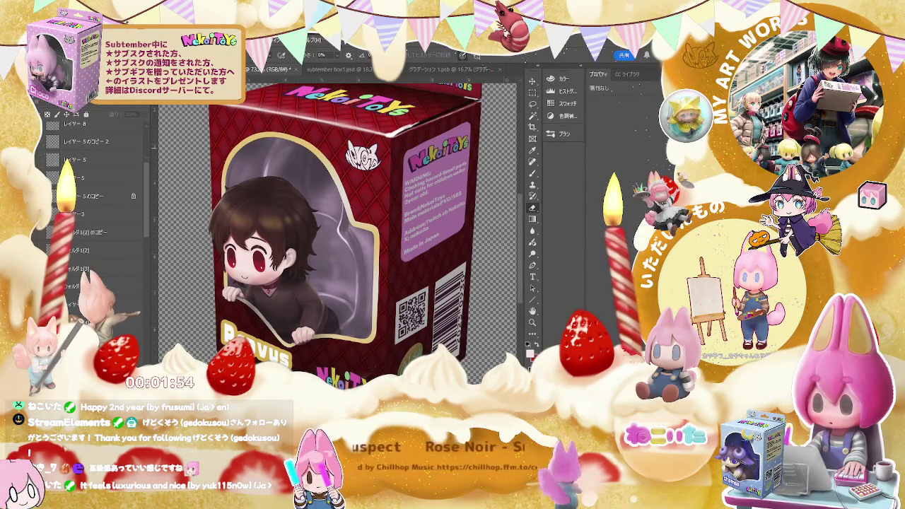
{"action": "scroll", "coordinate": [99, 212], "scroll_direction": "up", "scroll_amount": 3}
{"action": "scroll", "coordinate": [99, 212], "scroll_direction": "up", "scroll_amount": 5}
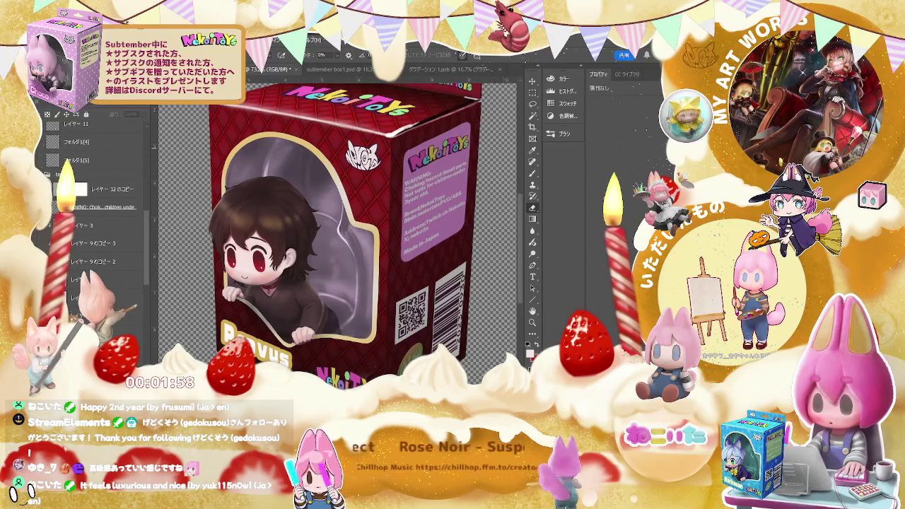
Recolour the side warning label pale beige with dark, readable text
{"action": "key", "text": "ctrl+z"}
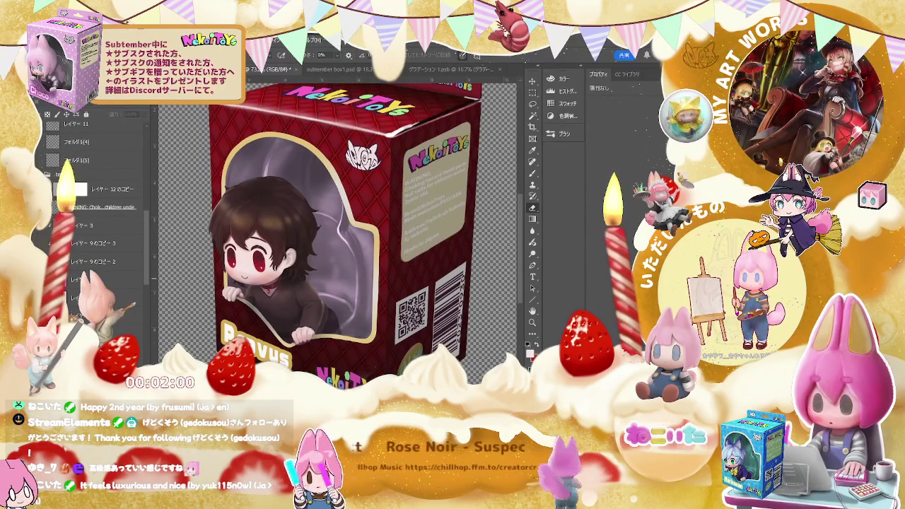
{"action": "key", "text": "ctrl+z"}
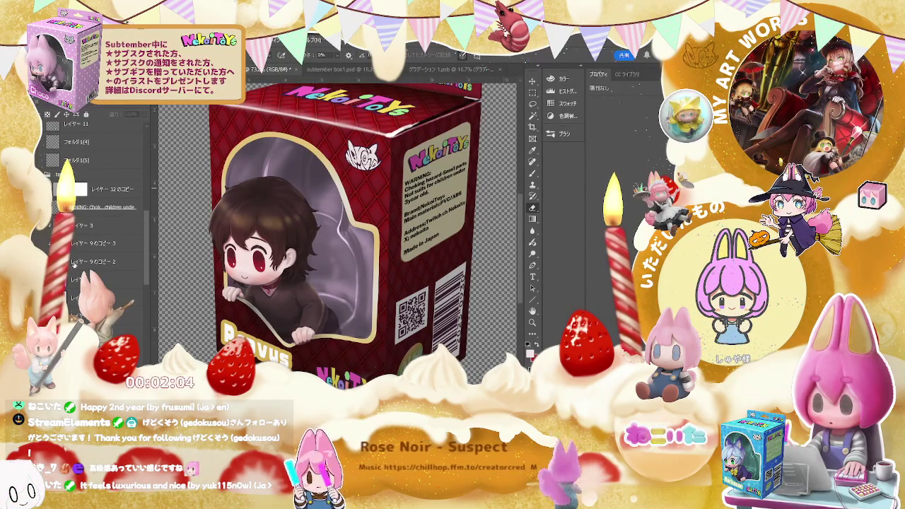
{"action": "key", "text": "ctrl+z"}
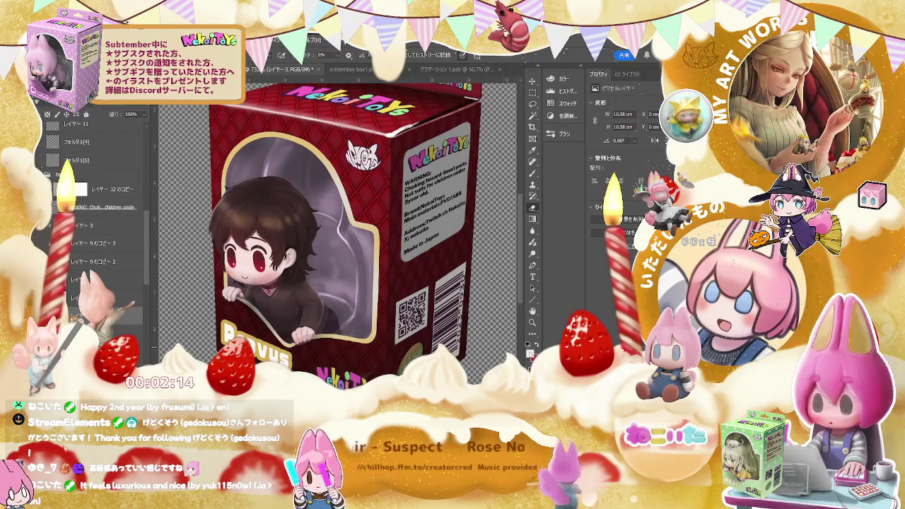
{"action": "key", "text": "i"}
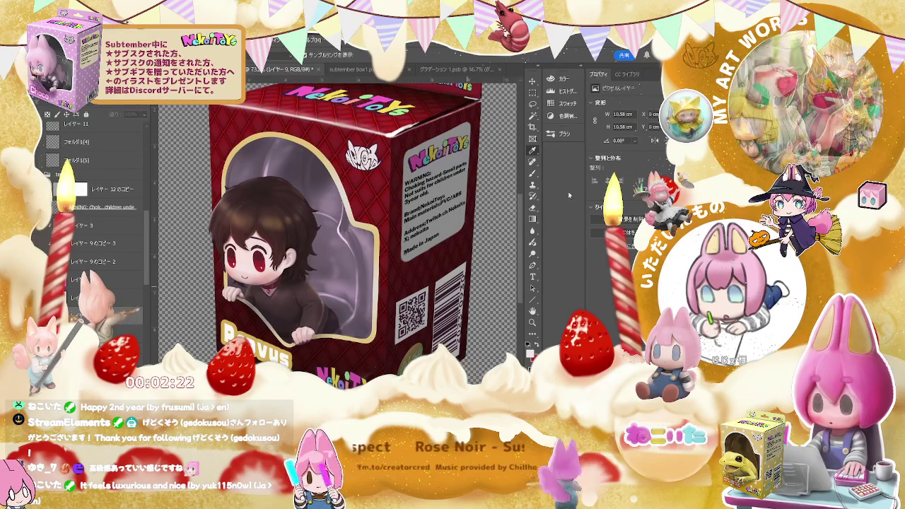
Make the Pravus box's side label gold and zoom in on its top edge
{"action": "key", "text": "e"}
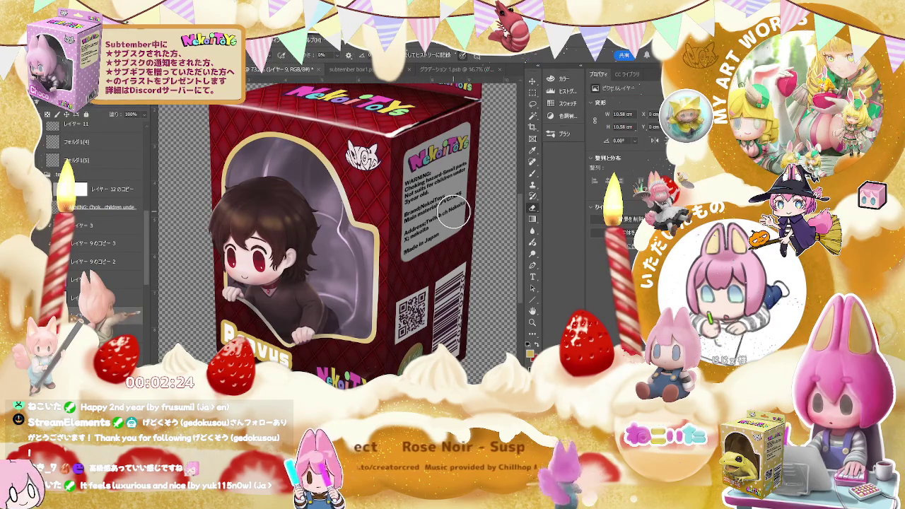
{"action": "left_click", "coordinate": [453, 213]}
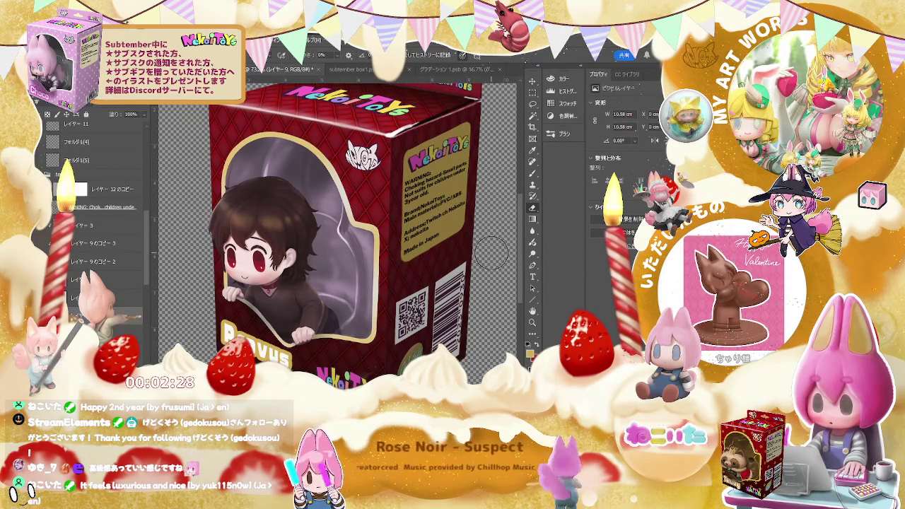
{"action": "scroll", "coordinate": [491, 253], "scroll_direction": "down", "scroll_amount": 1}
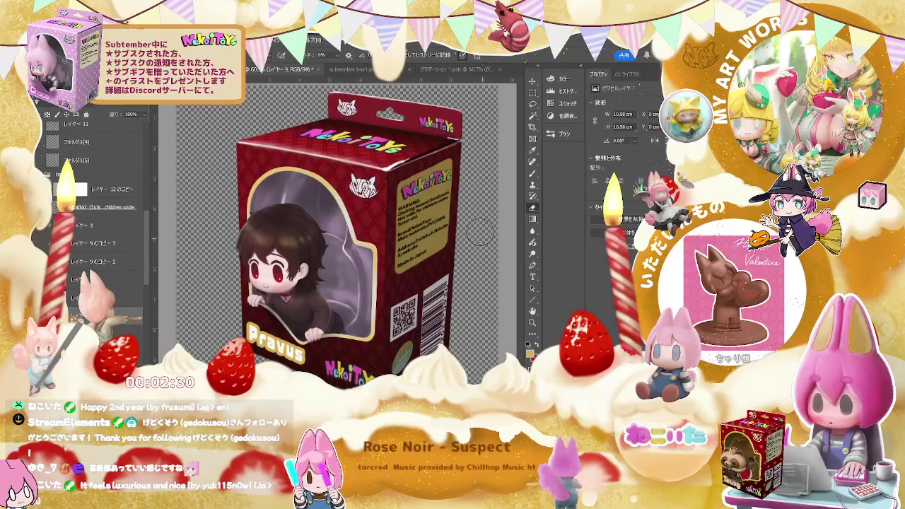
{"action": "scroll", "coordinate": [478, 233], "scroll_direction": "up", "scroll_amount": 2}
{"action": "scroll", "coordinate": [438, 184], "scroll_direction": "up", "scroll_amount": 2}
{"action": "scroll", "coordinate": [414, 151], "scroll_direction": "up", "scroll_amount": 2}
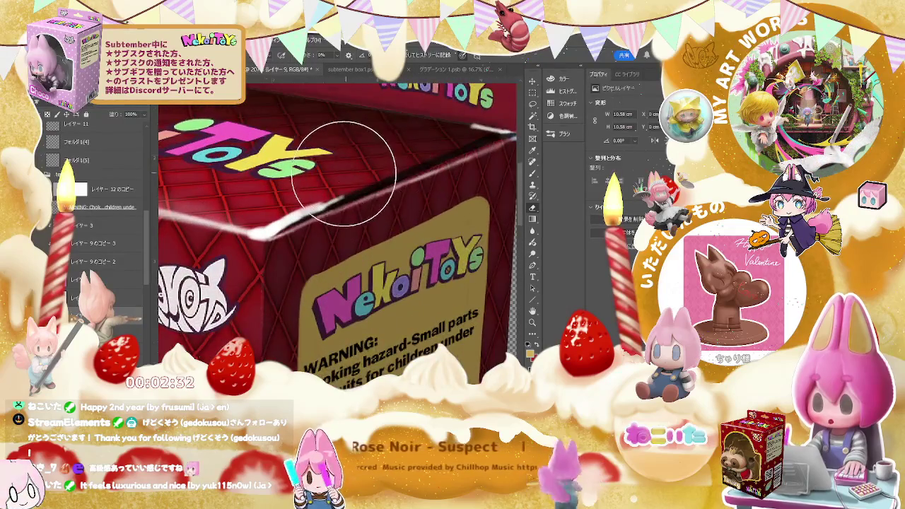
{"action": "scroll", "coordinate": [344, 173], "scroll_direction": "up", "scroll_amount": 1}
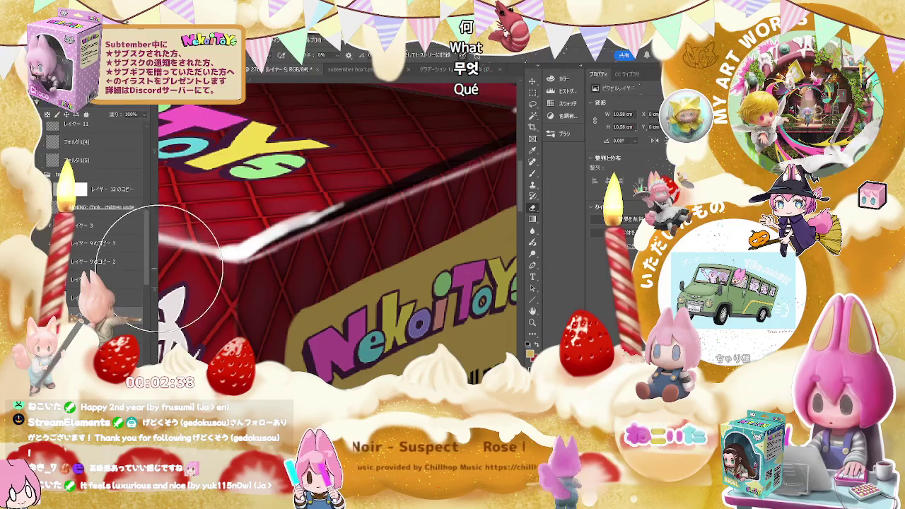
{"action": "scroll", "coordinate": [149, 283], "scroll_direction": "down", "scroll_amount": 2}
{"action": "scroll", "coordinate": [148, 282], "scroll_direction": "down", "scroll_amount": 2}
{"action": "scroll", "coordinate": [149, 284], "scroll_direction": "down", "scroll_amount": 2}
{"action": "scroll", "coordinate": [150, 286], "scroll_direction": "down", "scroll_amount": 2}
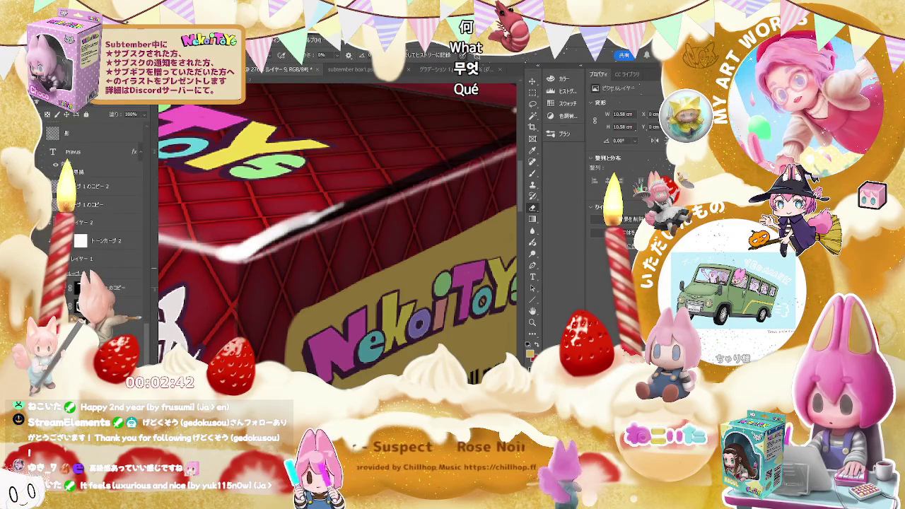
{"action": "key", "text": "ctrl+comma"}
{"action": "key", "text": "ctrl+comma"}
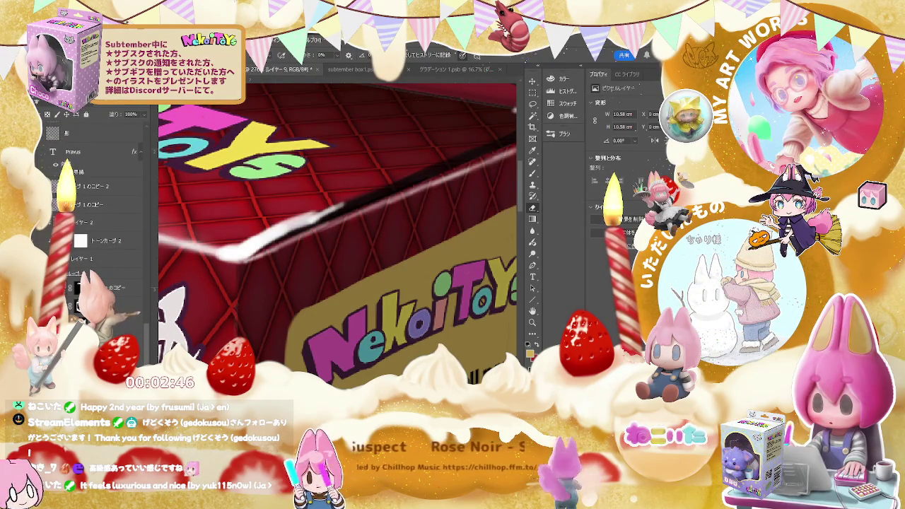
Compare against the template document, then fade the white highlight along the box's top edge
{"action": "left_click", "coordinate": [343, 71]}
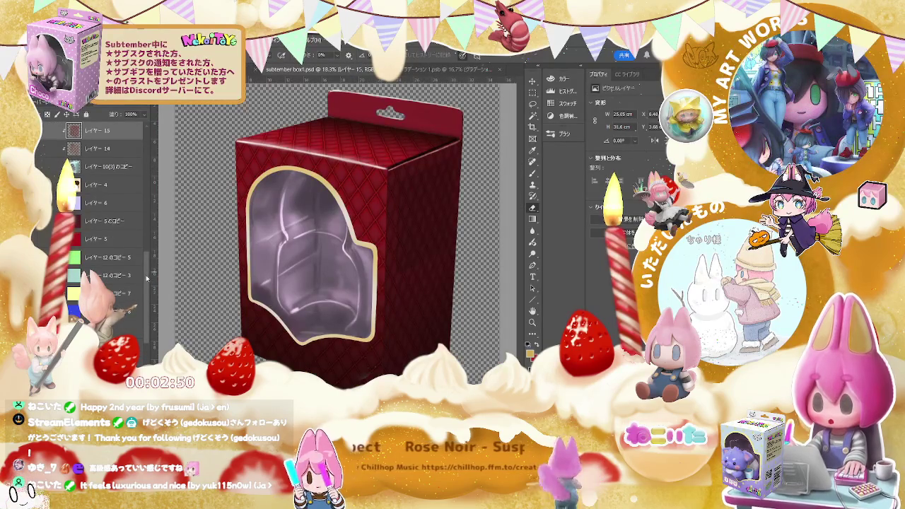
{"action": "scroll", "coordinate": [148, 148], "scroll_direction": "up", "scroll_amount": 5}
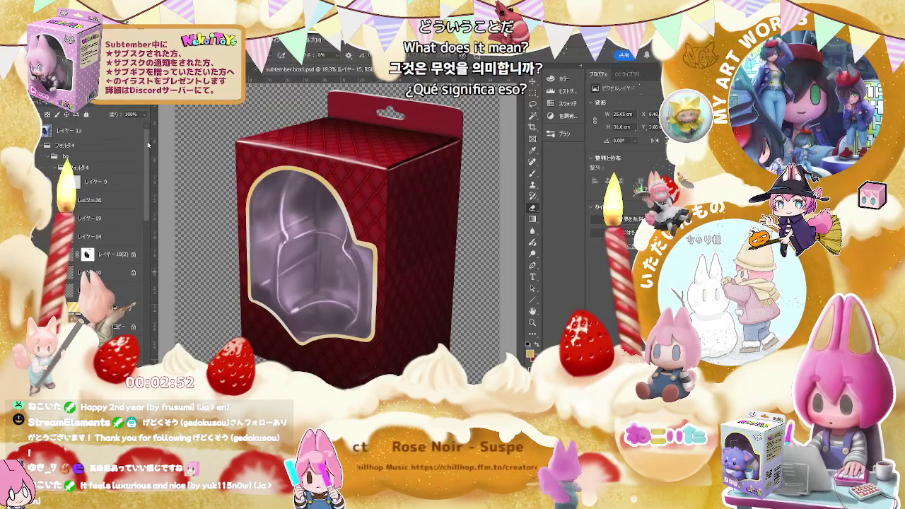
{"action": "left_click", "coordinate": [283, 68]}
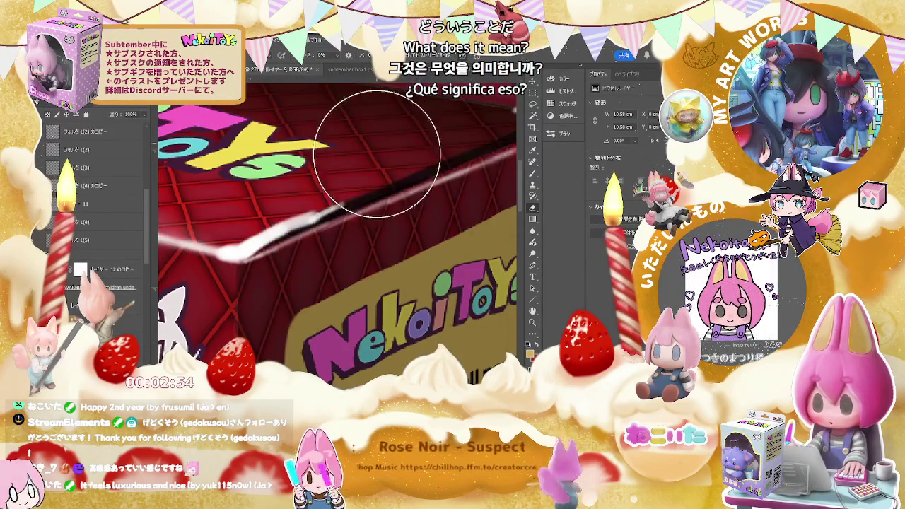
{"action": "scroll", "coordinate": [146, 277], "scroll_direction": "down", "scroll_amount": 3}
{"action": "scroll", "coordinate": [146, 277], "scroll_direction": "down", "scroll_amount": 3}
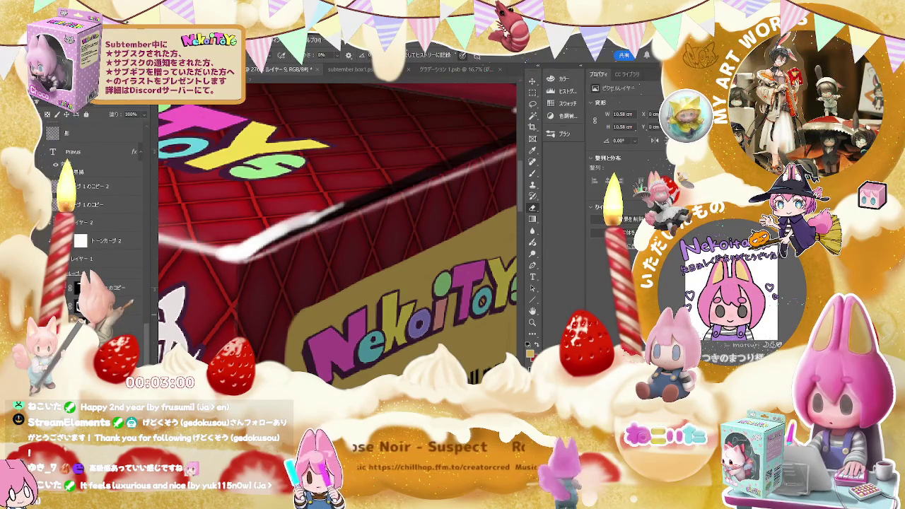
{"action": "key", "text": "ctrl+z"}
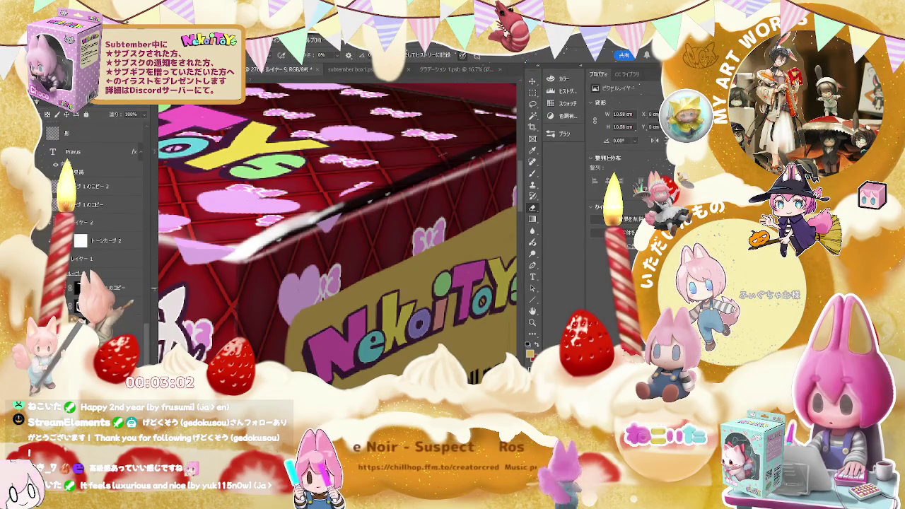
{"action": "key", "text": "ctrl+z"}
{"action": "key", "text": "ctrl+z"}
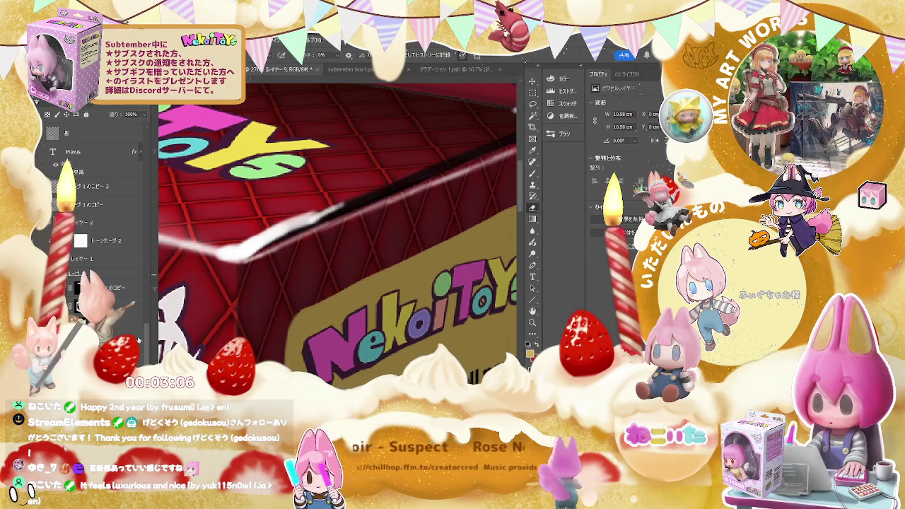
{"action": "key", "text": "ctrl+z"}
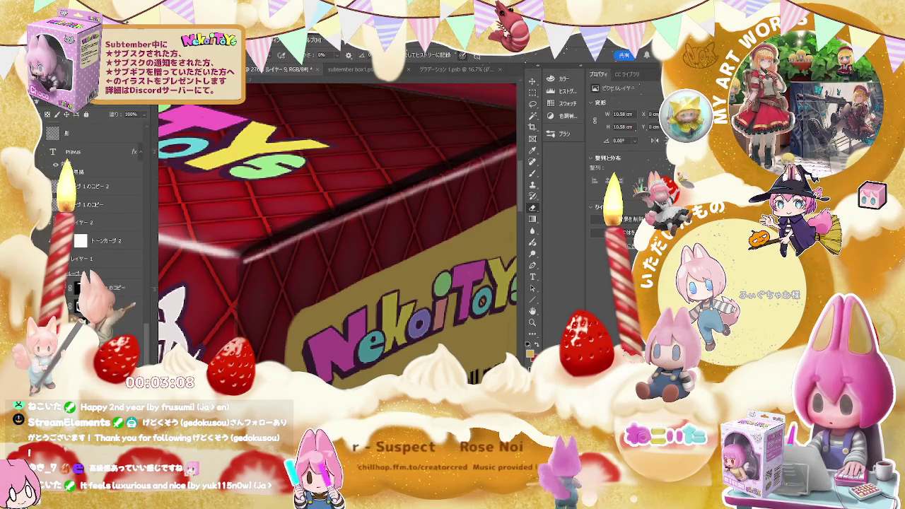
Zoom out to view the whole Pravus box, then switch to subtember box1.psd
{"action": "key", "text": "ctrl+0"}
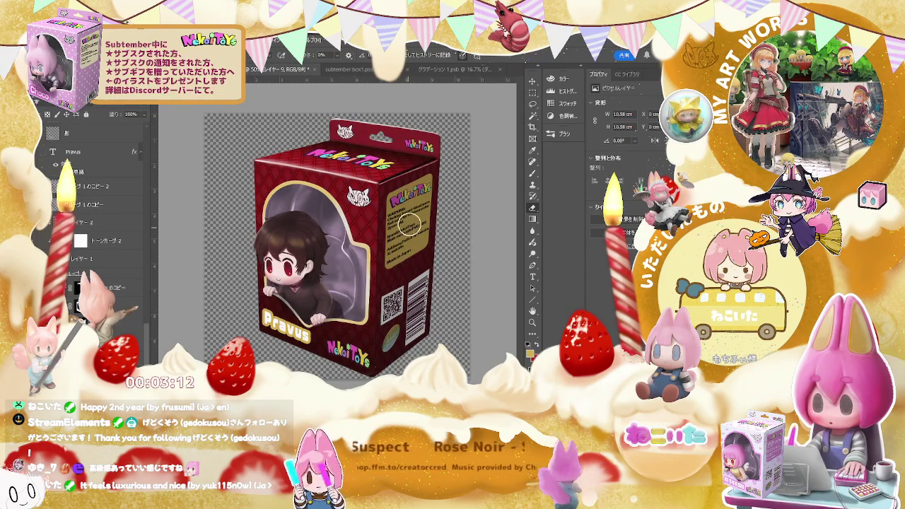
{"action": "key", "text": "ctrl+plus"}
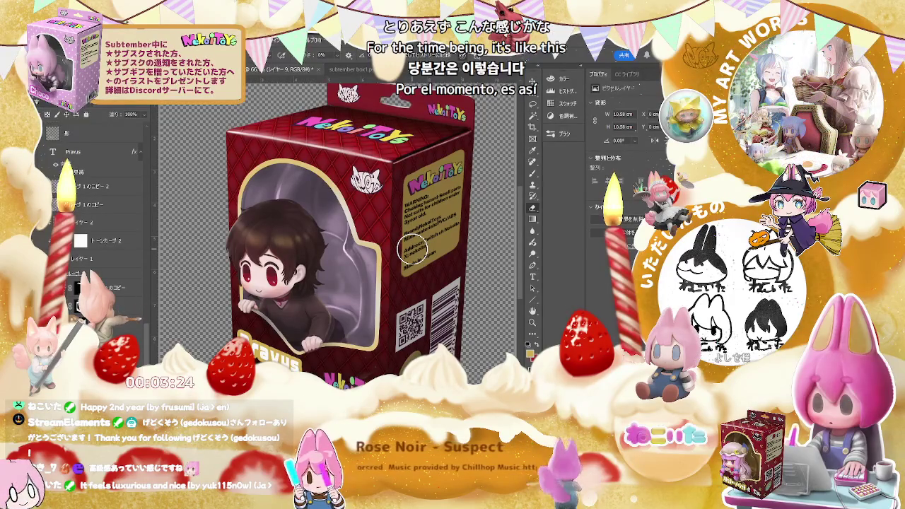
{"action": "key", "text": "ctrl+Tab"}
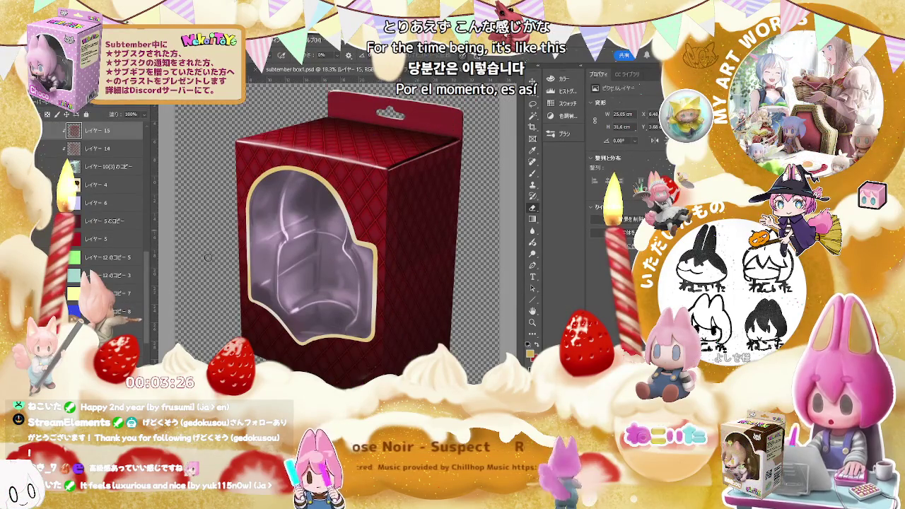
Try olive, brown and blue tints on the window fill layer, settling on dark red
{"action": "scroll", "coordinate": [106, 283], "scroll_direction": "down", "scroll_amount": 3}
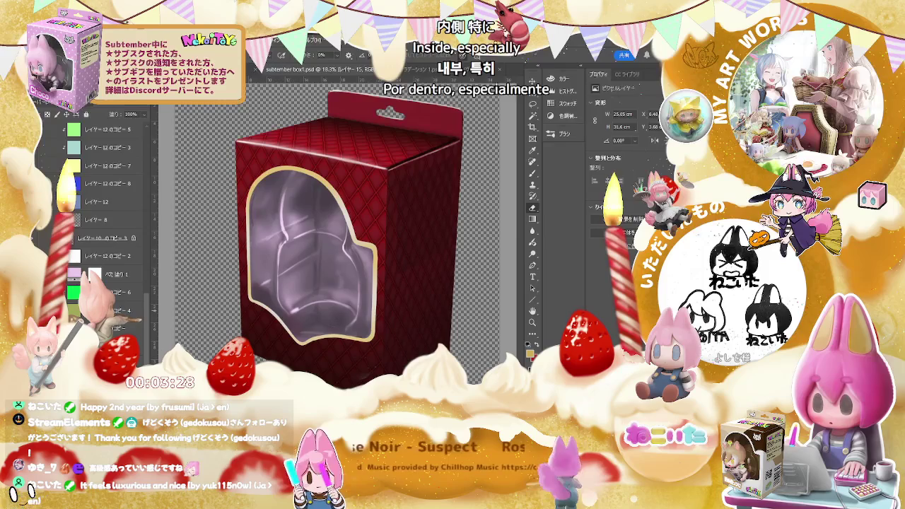
{"action": "left_click", "coordinate": [51, 292]}
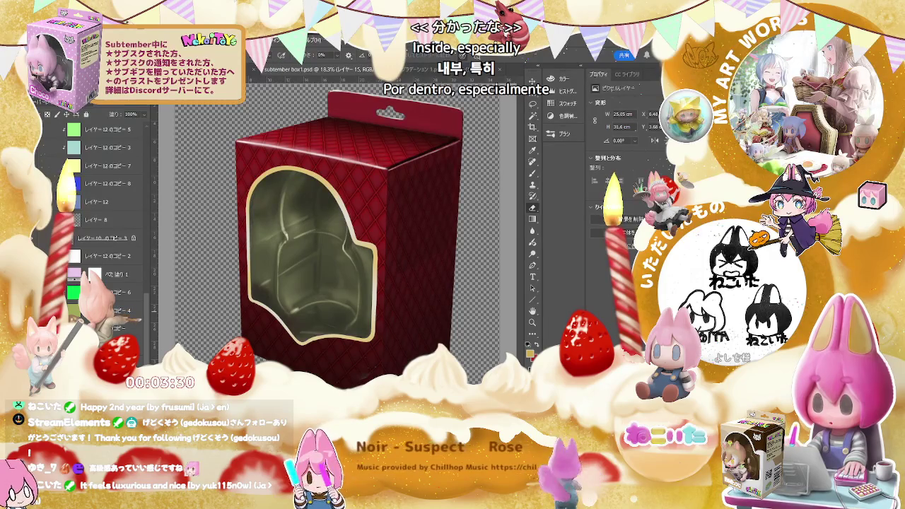
{"action": "left_click", "coordinate": [95, 273]}
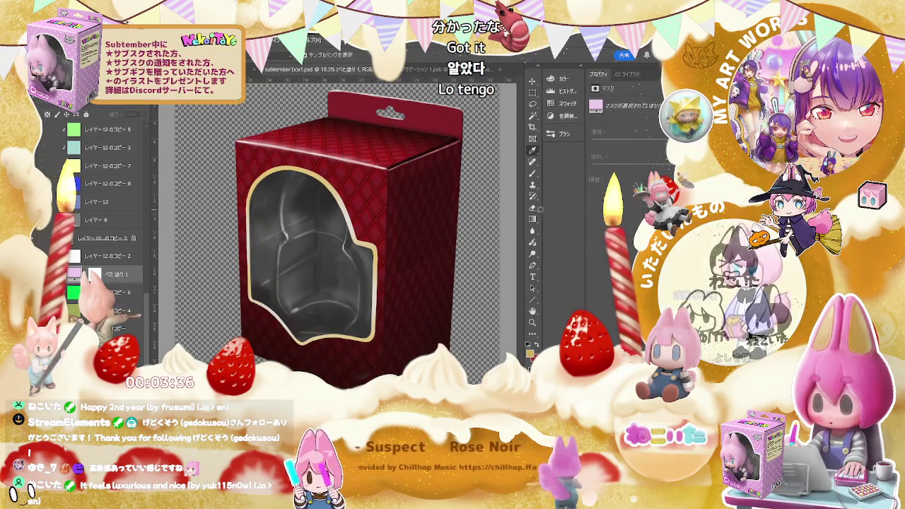
{"action": "key", "text": "e"}
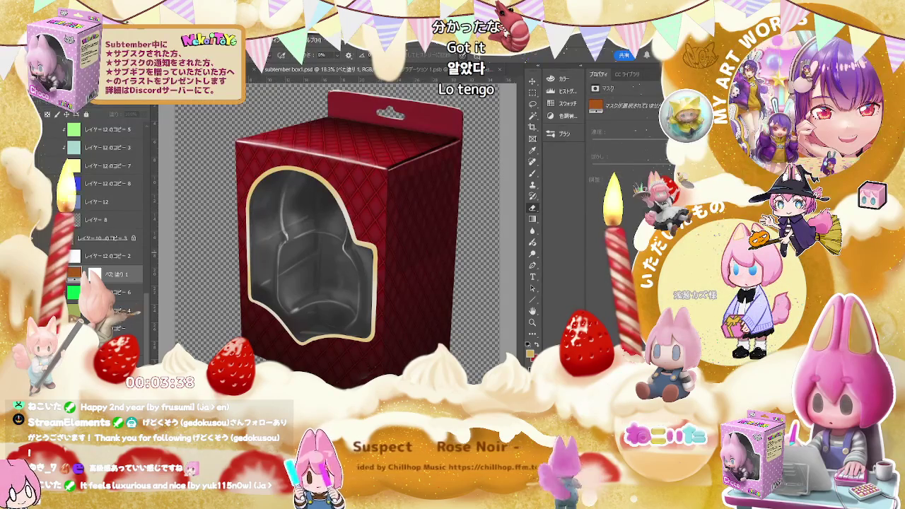
{"action": "key", "text": "ctrl+alt+g"}
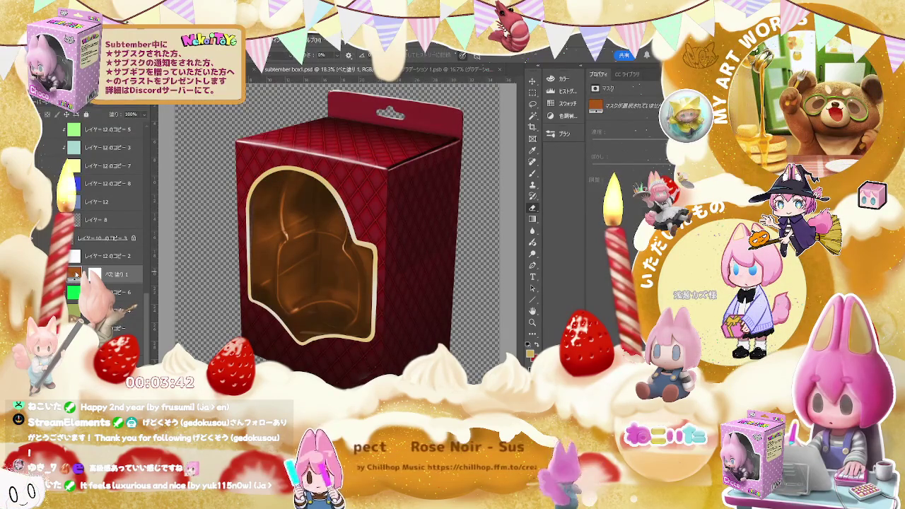
{"action": "key", "text": "i"}
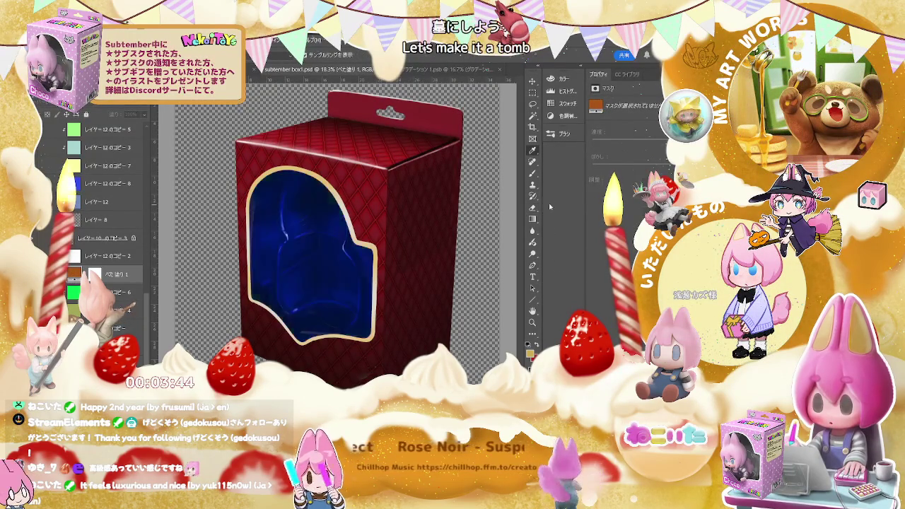
{"action": "key", "text": "shift+plus"}
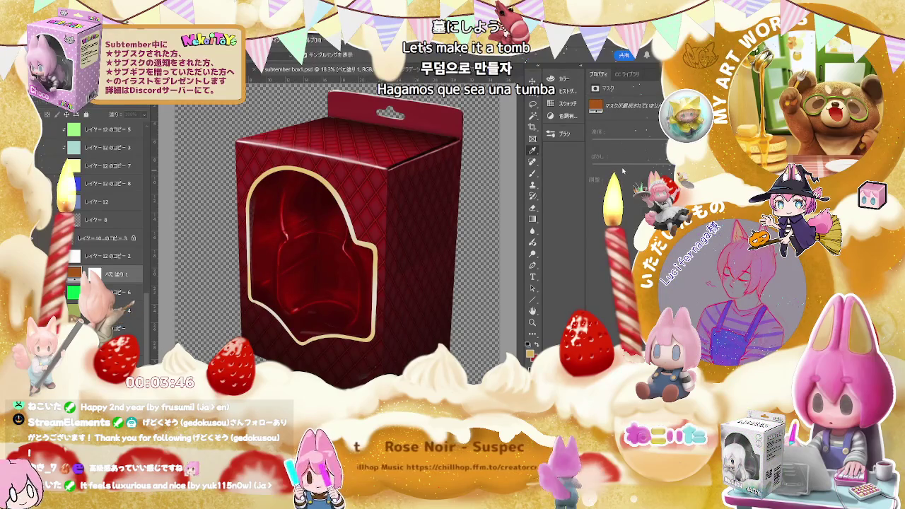
{"action": "key", "text": "e"}
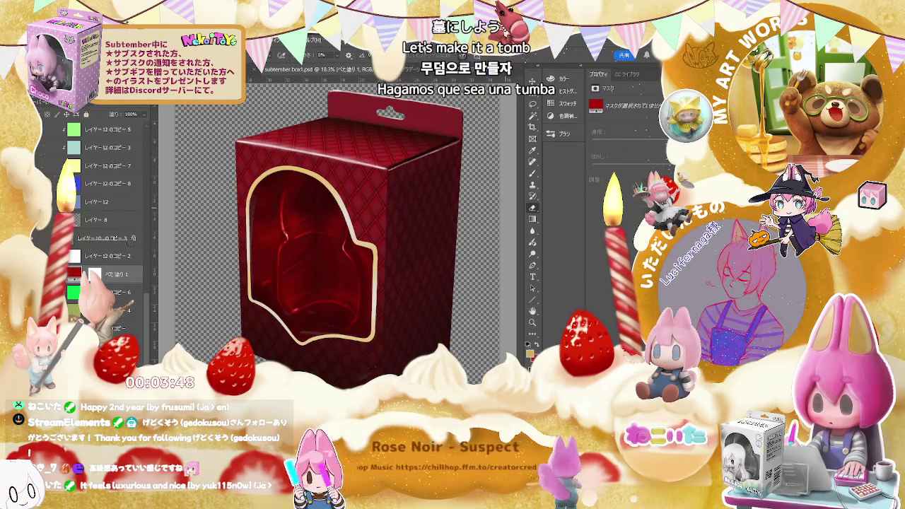
Recolour the window outline gold, save the template file, and switch to the Pravus mockup
{"action": "scroll", "coordinate": [129, 245], "scroll_direction": "up", "scroll_amount": 5}
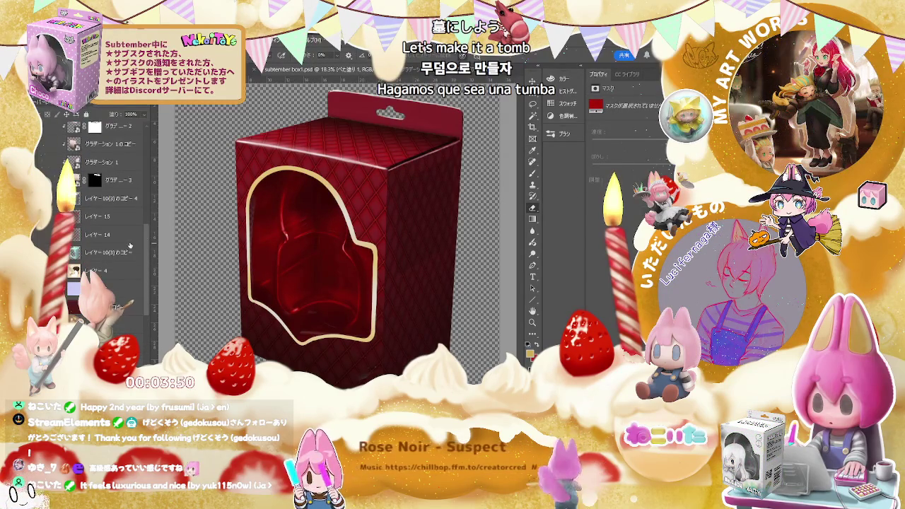
{"action": "left_click_drag", "start_coordinate": [146, 236], "coordinate": [148, 161]}
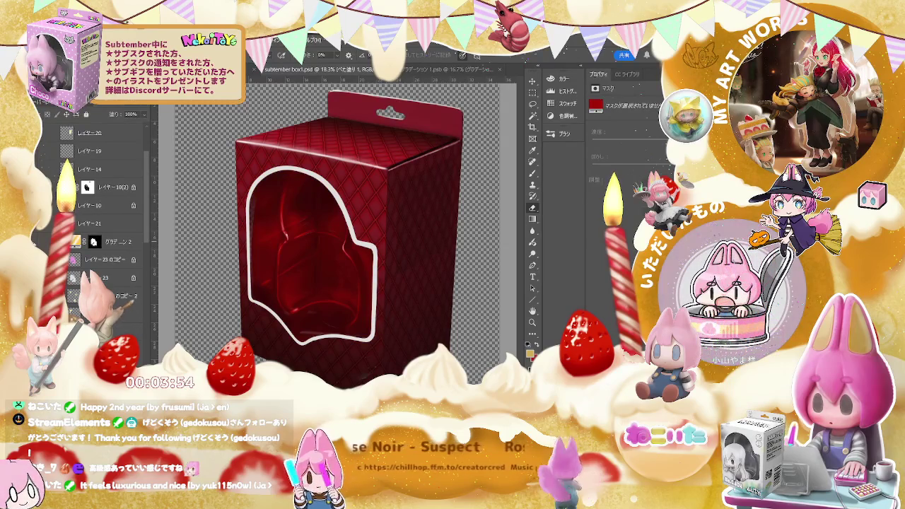
{"action": "left_click", "coordinate": [99, 241], "text": "shift"}
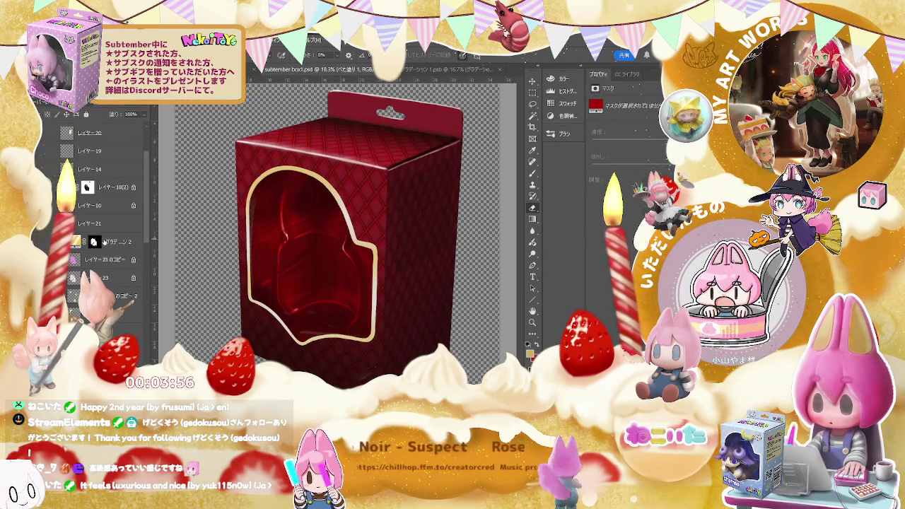
{"action": "mouse_move", "coordinate": [147, 240]}
{"action": "left_mouse_down"}
{"action": "mouse_move", "coordinate": [149, 294]}
{"action": "mouse_move", "coordinate": [144, 240]}
{"action": "left_mouse_up"}
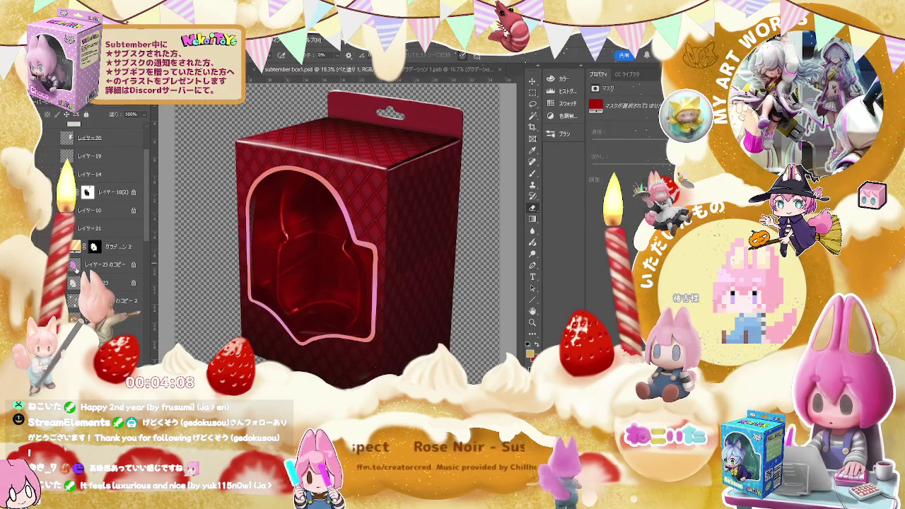
{"action": "left_click", "coordinate": [113, 264]}
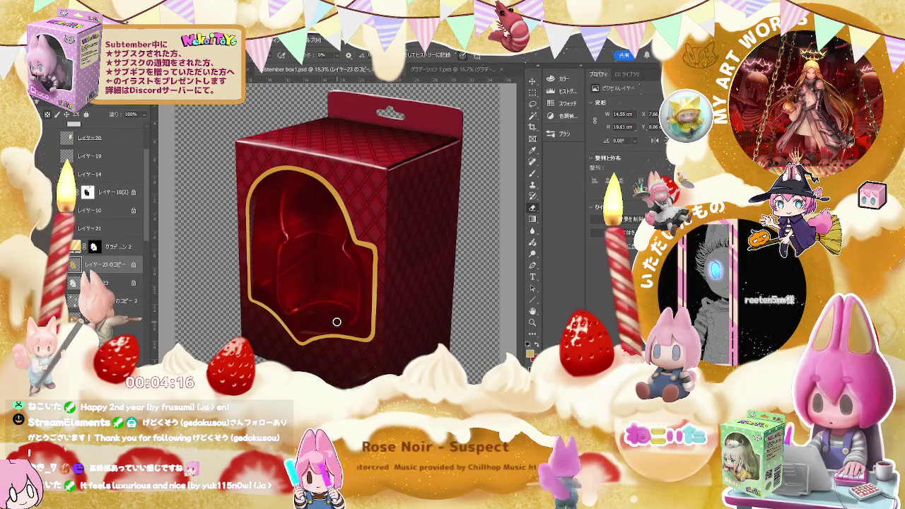
{"action": "key", "text": "ctrl+s"}
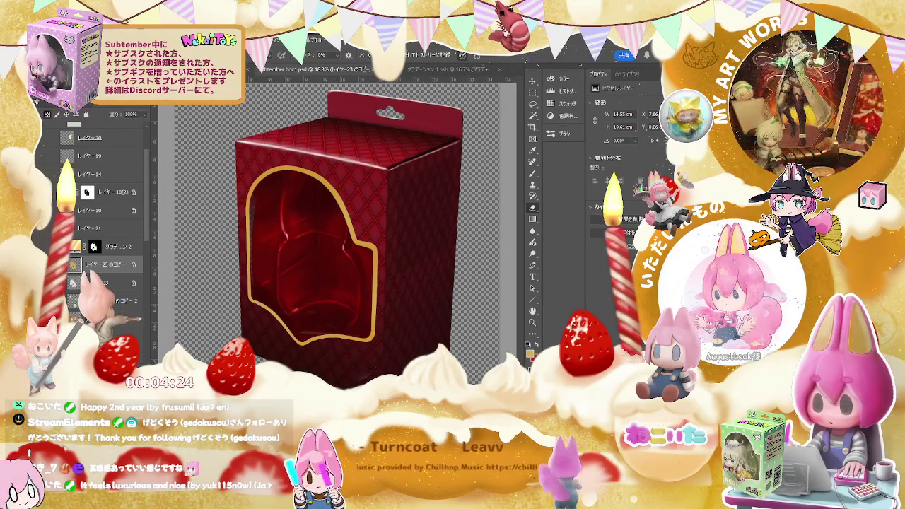
{"action": "key", "text": "ctrl+shift+Tab"}
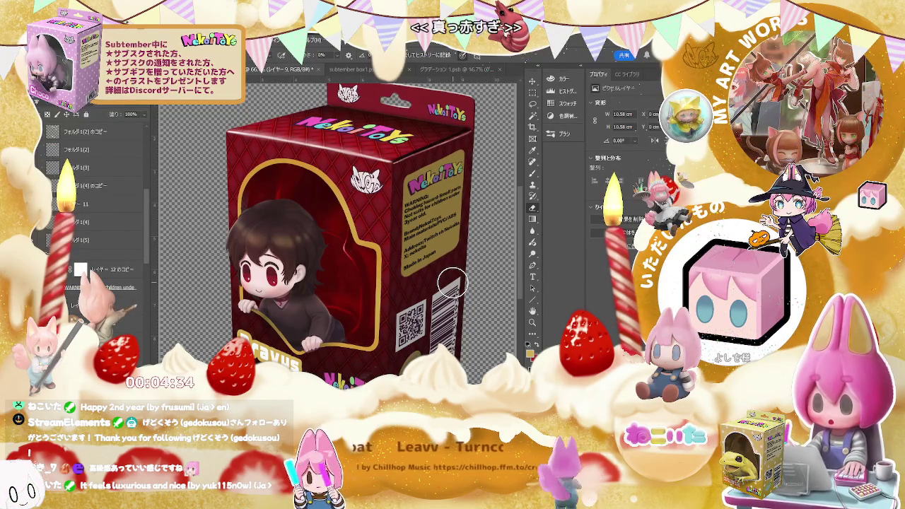
In subtember box1.psd, change the Solid Color window fill from red to a dark brown tint
{"action": "key", "text": "ctrl+Tab"}
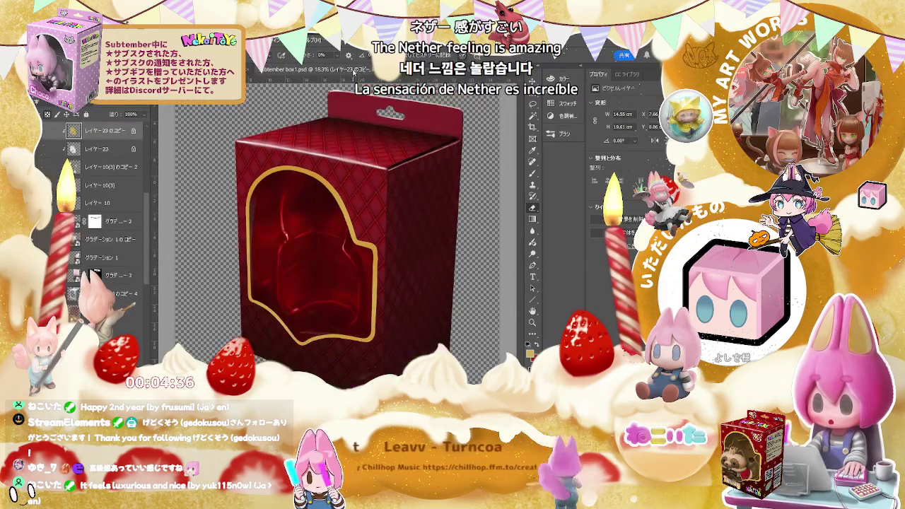
{"action": "scroll", "coordinate": [113, 283], "scroll_direction": "down", "scroll_amount": 5}
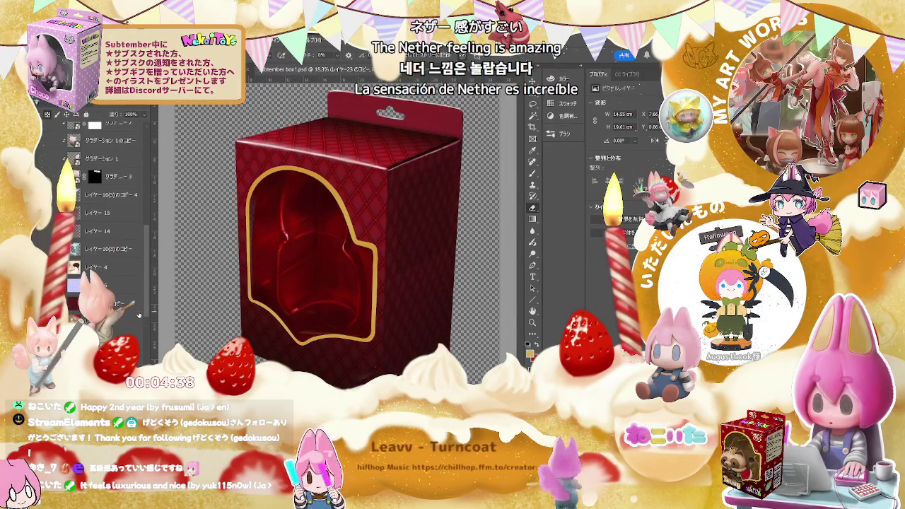
{"action": "left_click", "coordinate": [113, 304]}
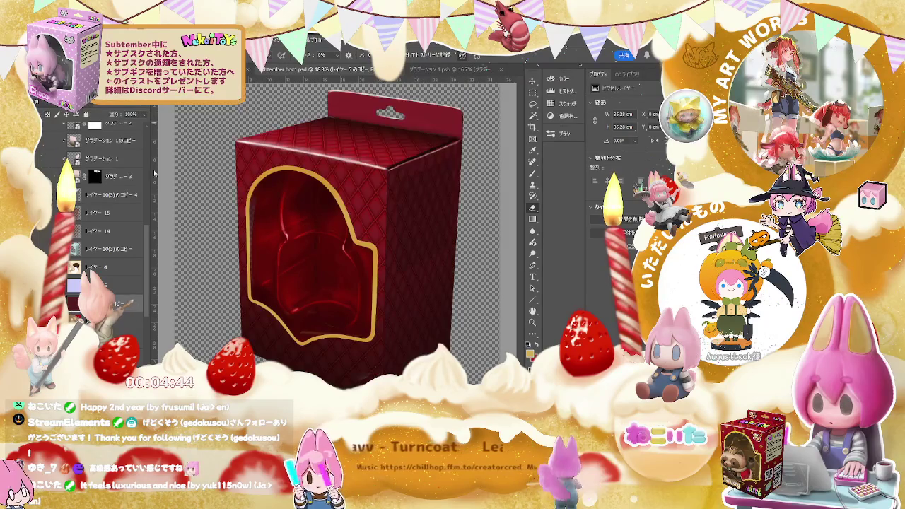
{"action": "scroll", "coordinate": [147, 337], "scroll_direction": "up", "scroll_amount": 5}
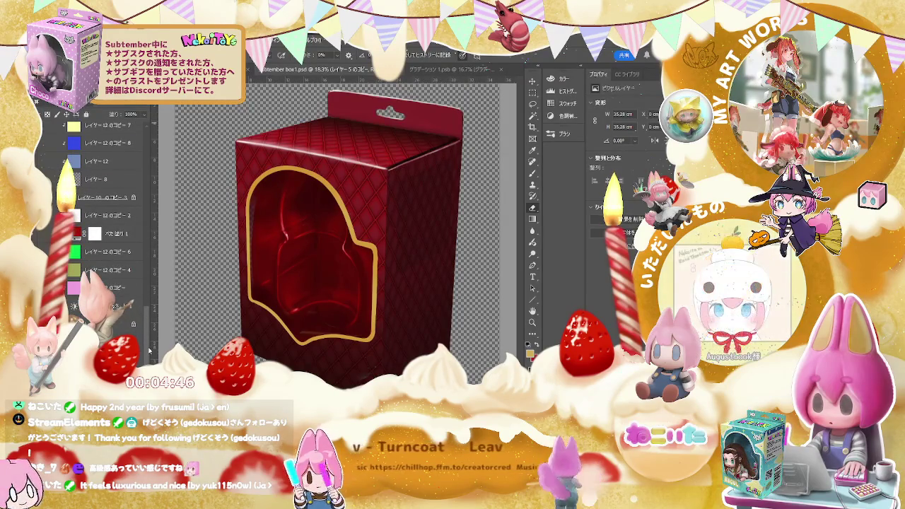
{"action": "left_click", "coordinate": [119, 234]}
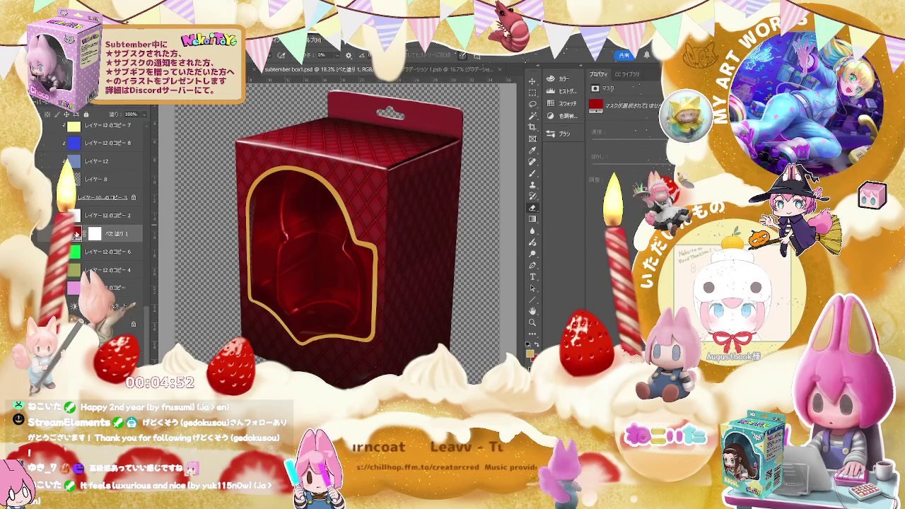
{"action": "key", "text": "i"}
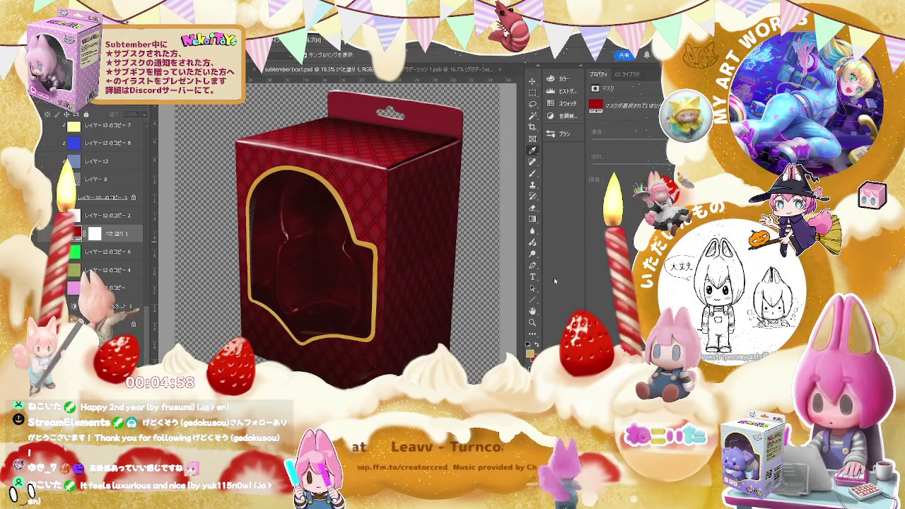
{"action": "key", "text": "ctrl+z"}
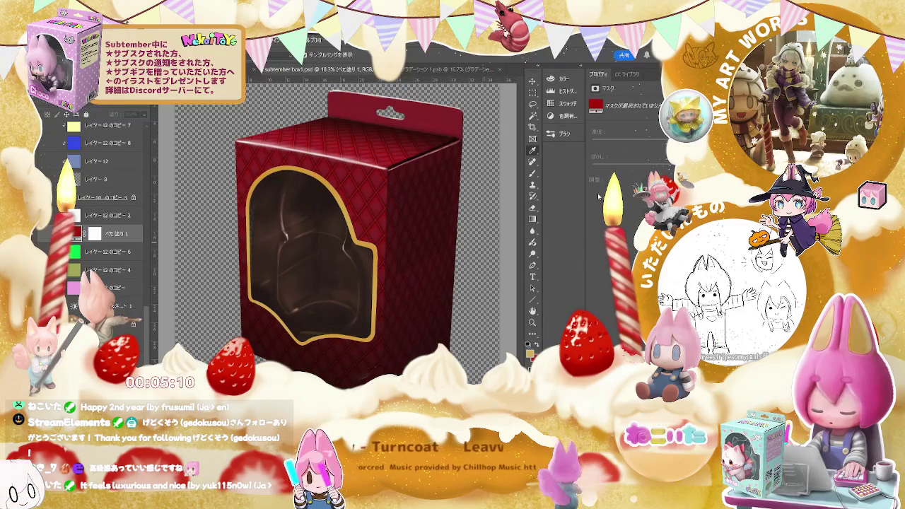
{"action": "key", "text": "e"}
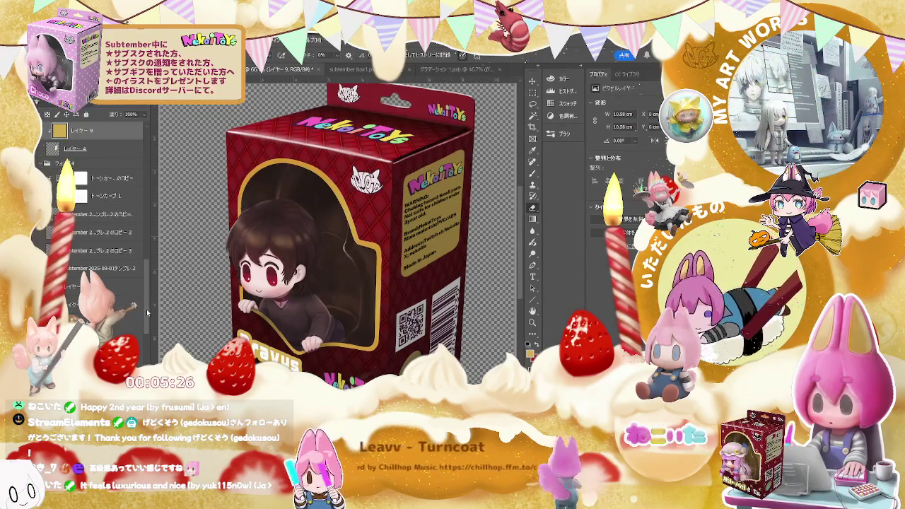
Select the Pravus title text layer and toggle between the Eyedropper and Eraser tools
{"action": "scroll", "coordinate": [147, 314], "scroll_direction": "up", "scroll_amount": 3}
{"action": "scroll", "coordinate": [147, 314], "scroll_direction": "up", "scroll_amount": 2}
{"action": "scroll", "coordinate": [147, 313], "scroll_direction": "up", "scroll_amount": 2}
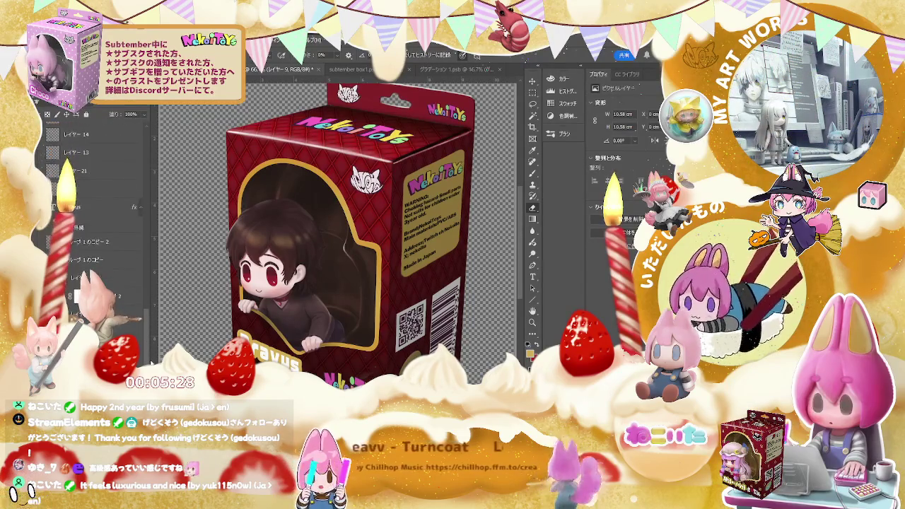
{"action": "left_click", "coordinate": [135, 209]}
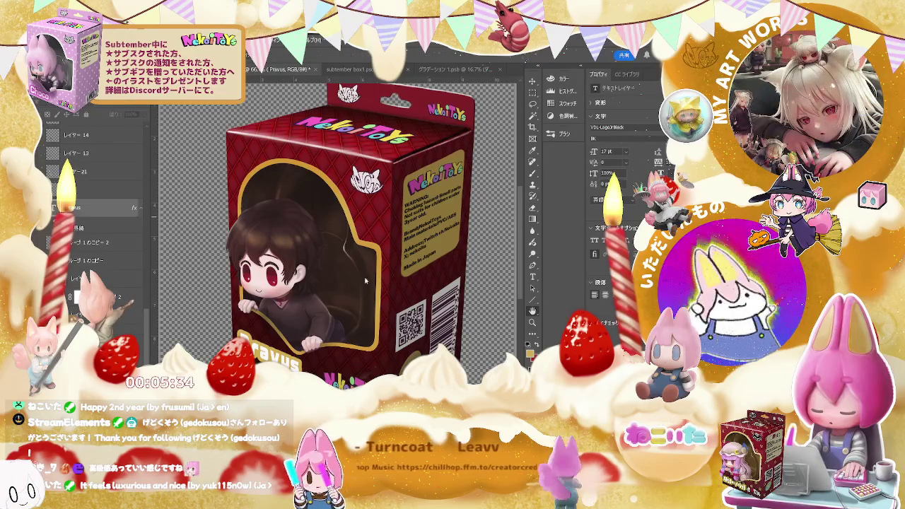
{"action": "key", "text": "i"}
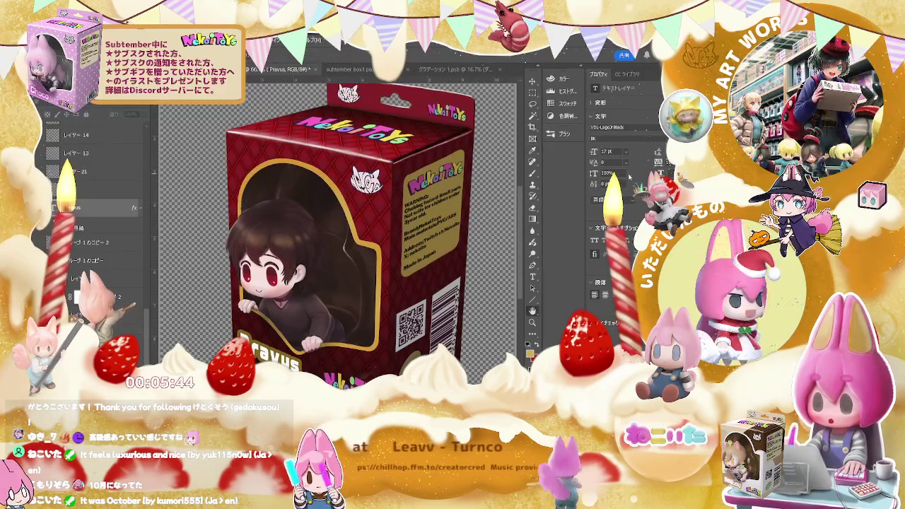
{"action": "key", "text": "e"}
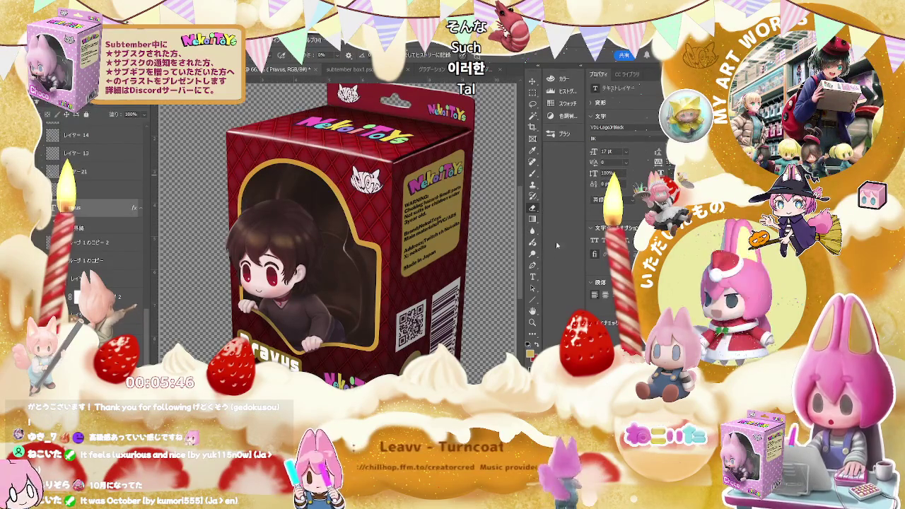
Shift the view to frame the box, then change it to the more front-facing perspective
{"action": "key", "text": "ctrl+minus"}
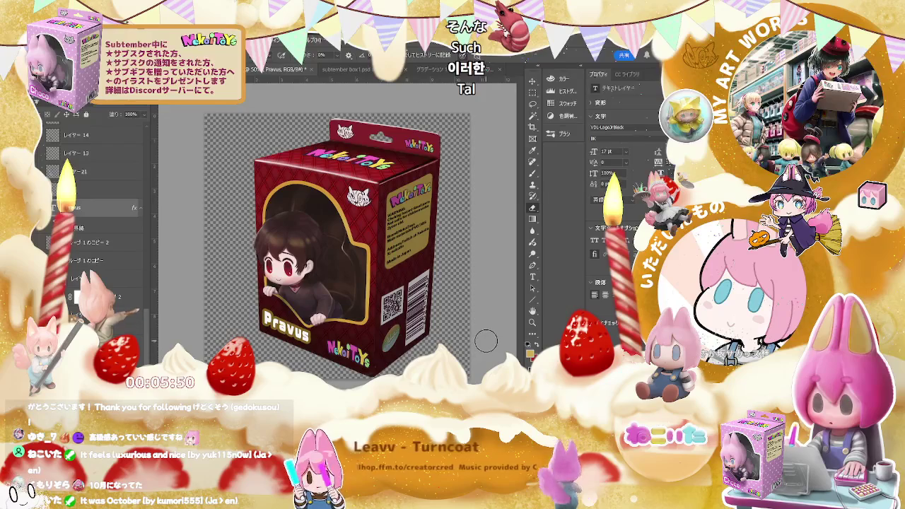
{"action": "key", "text": "ctrl+plus"}
{"action": "key", "text": "ctrl+plus"}
{"action": "key", "text": "ctrl+minus"}
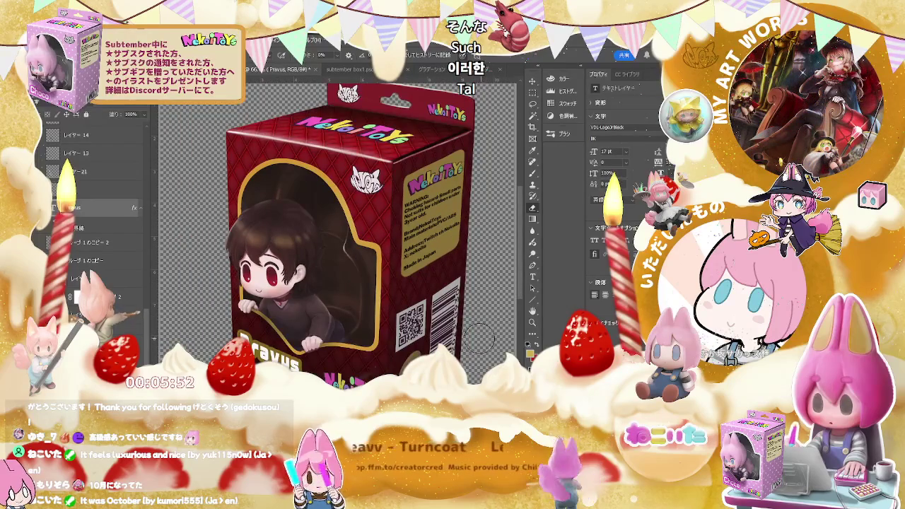
{"action": "left_click_drag", "start_coordinate": [477, 341], "coordinate": [420, 341]}
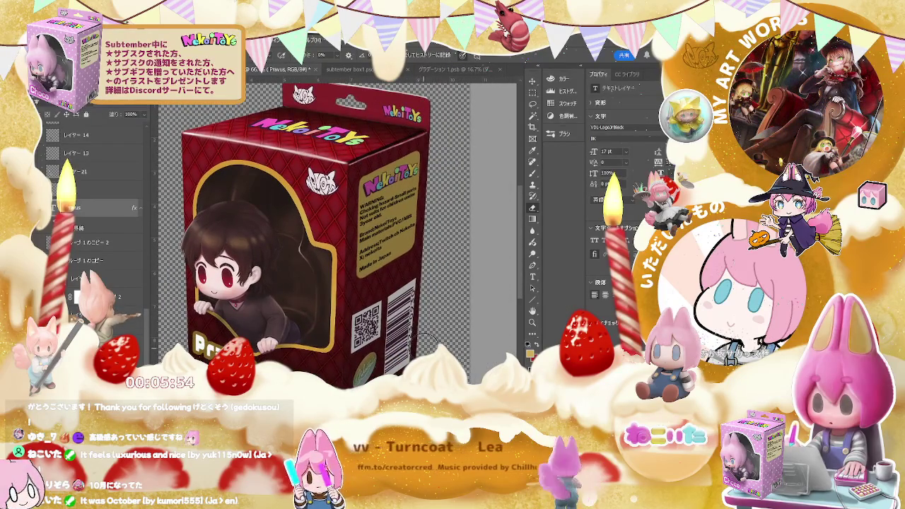
{"action": "key", "text": "ctrl+minus"}
{"action": "key", "text": "ctrl+minus"}
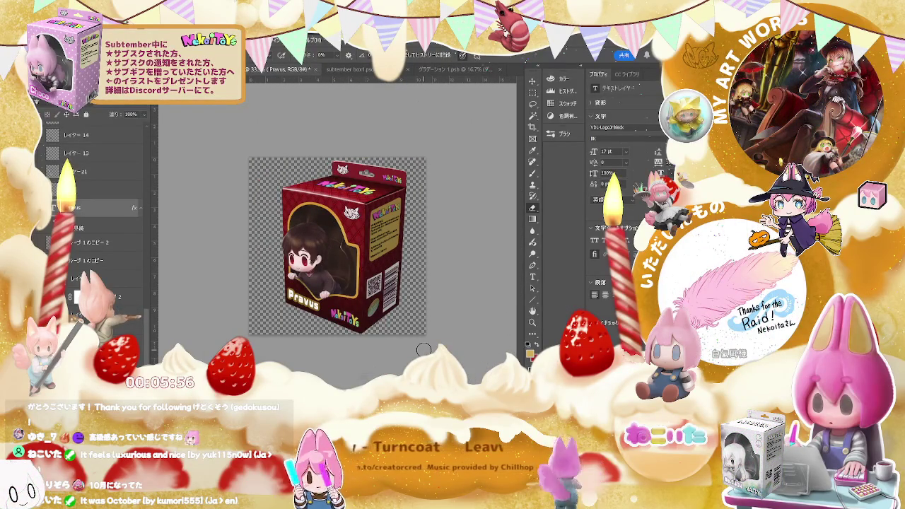
{"action": "key", "text": "ctrl+plus"}
{"action": "key", "text": "ctrl+plus"}
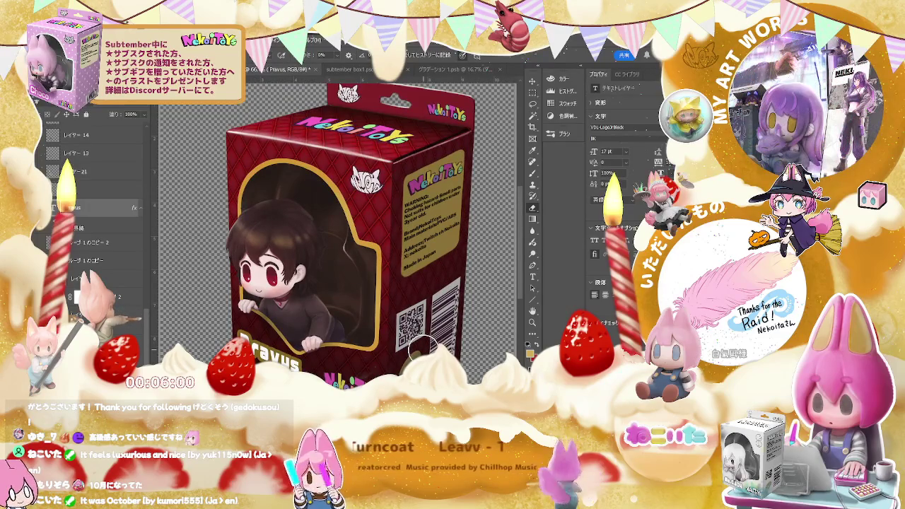
{"action": "key", "text": "ctrl+minus"}
{"action": "key", "text": "ctrl+minus"}
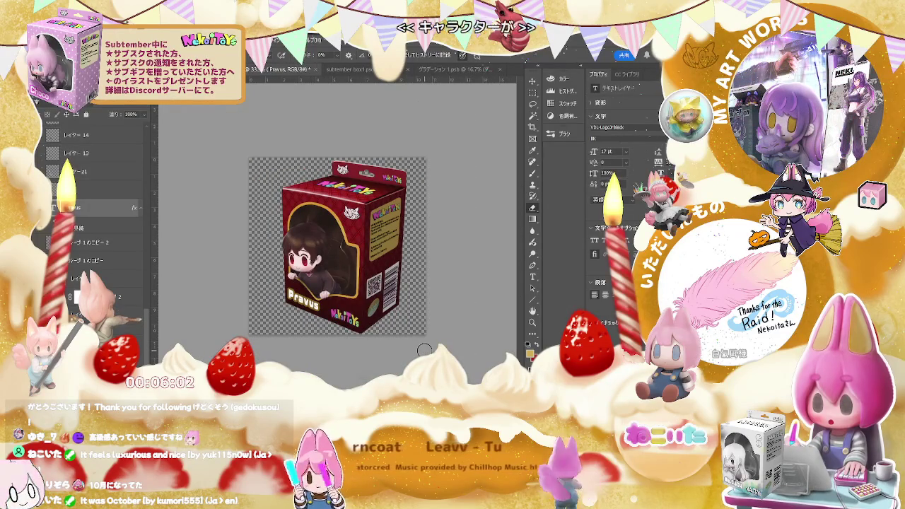
{"action": "key", "text": "ctrl+plus"}
{"action": "key", "text": "ctrl+plus"}
{"action": "key", "text": "ctrl+plus"}
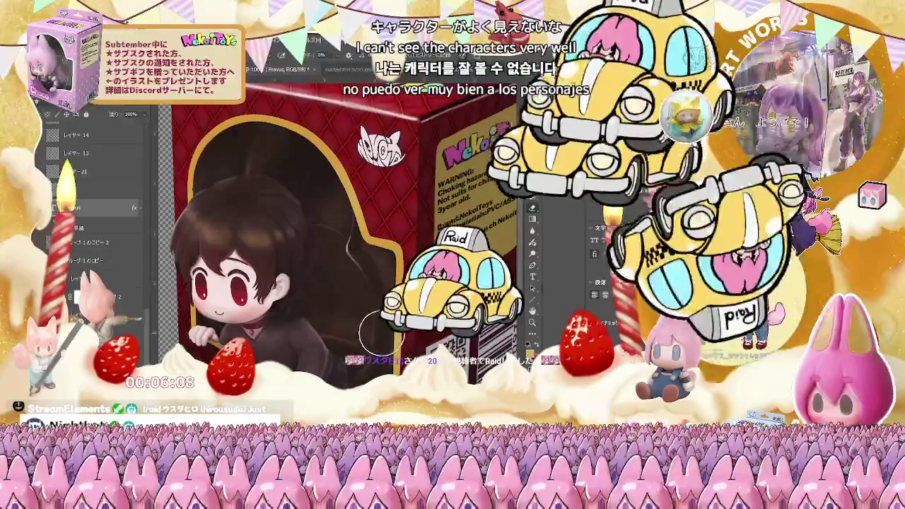
{"action": "key", "text": "ctrl+minus"}
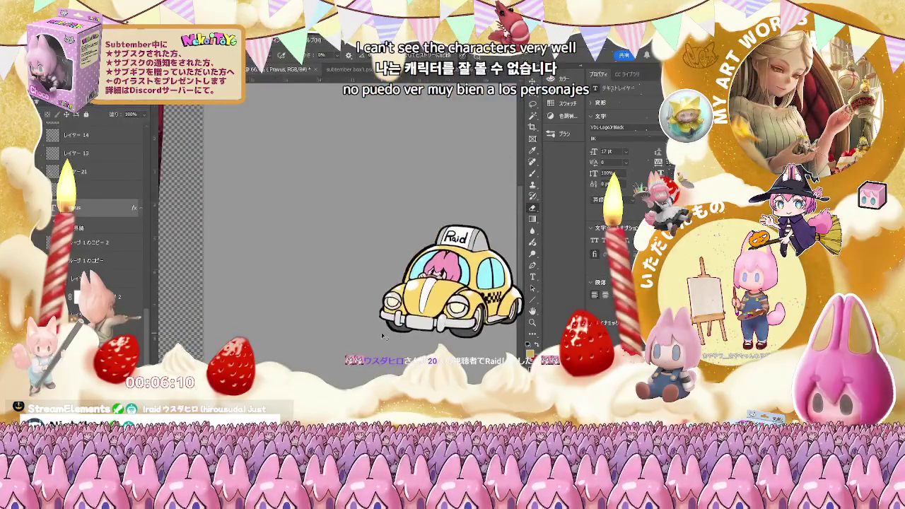
{"action": "key", "text": "ctrl+minus"}
{"action": "key", "text": "ctrl+plus"}
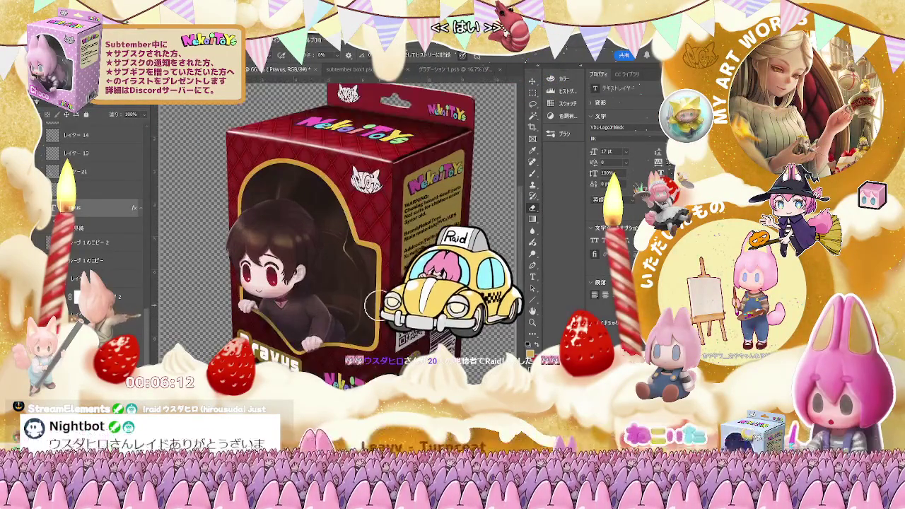
{"action": "key", "text": "ctrl+z"}
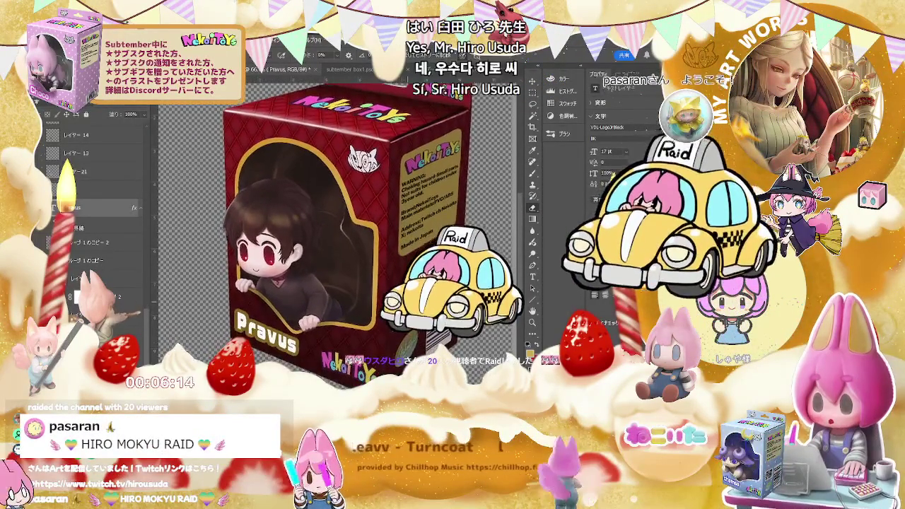